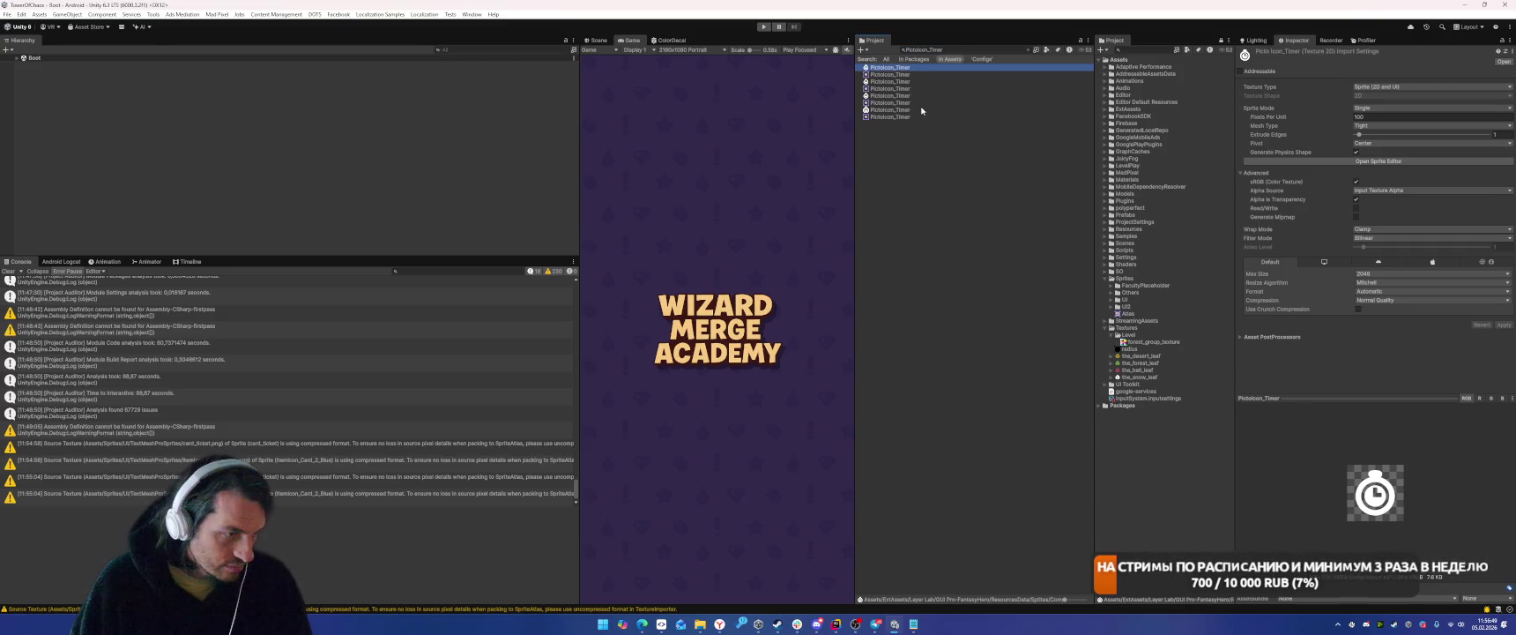
Import a PictoIcon_Timer texture with Compression None and Max Size 64, and apply.
key(Down)
key(Down)
key(Down)
key(Down)
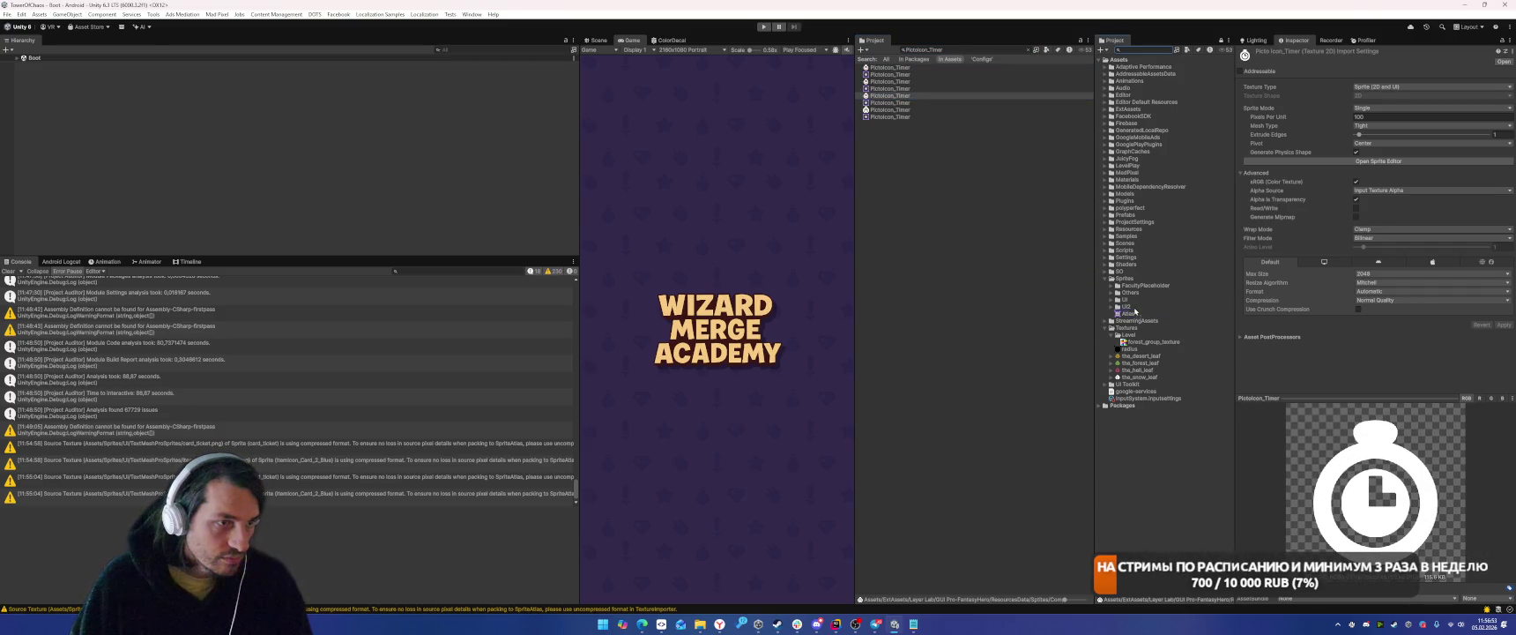
key(Down)
key(Down)
click(1391, 300)
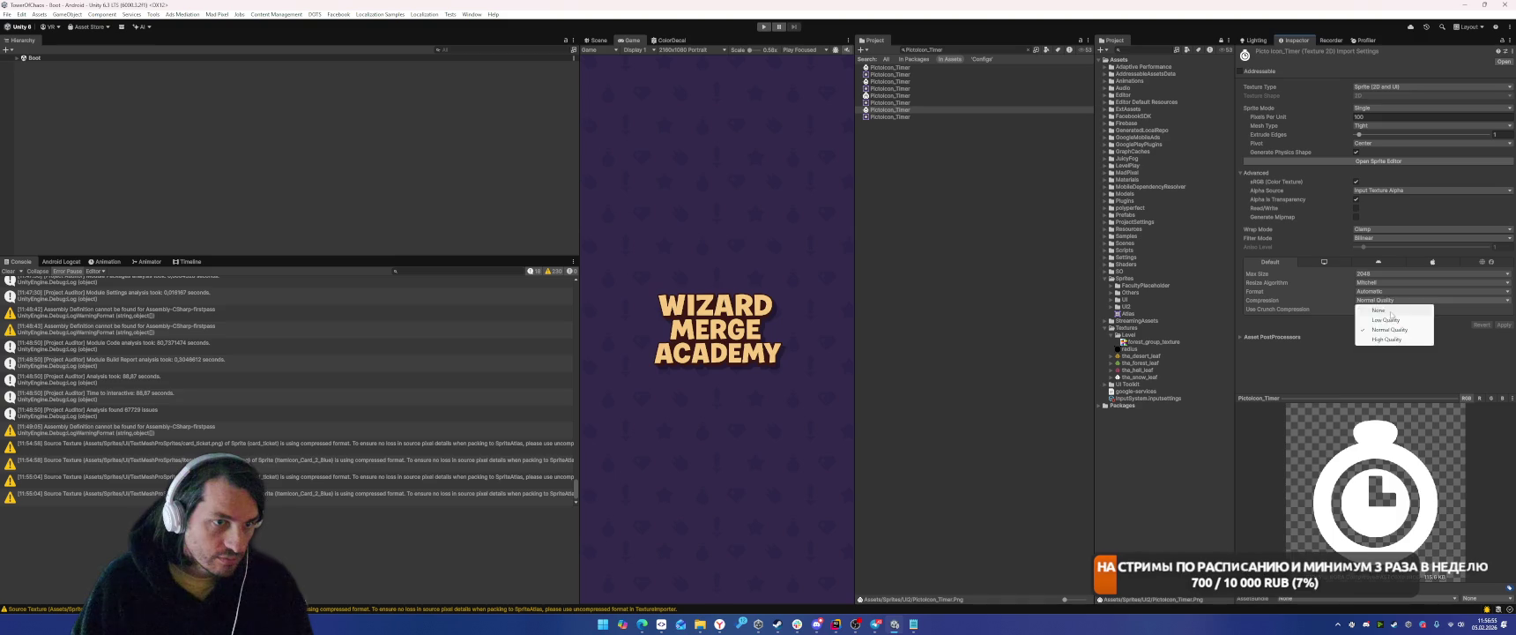
click(1388, 309)
click(1379, 274)
click(1374, 293)
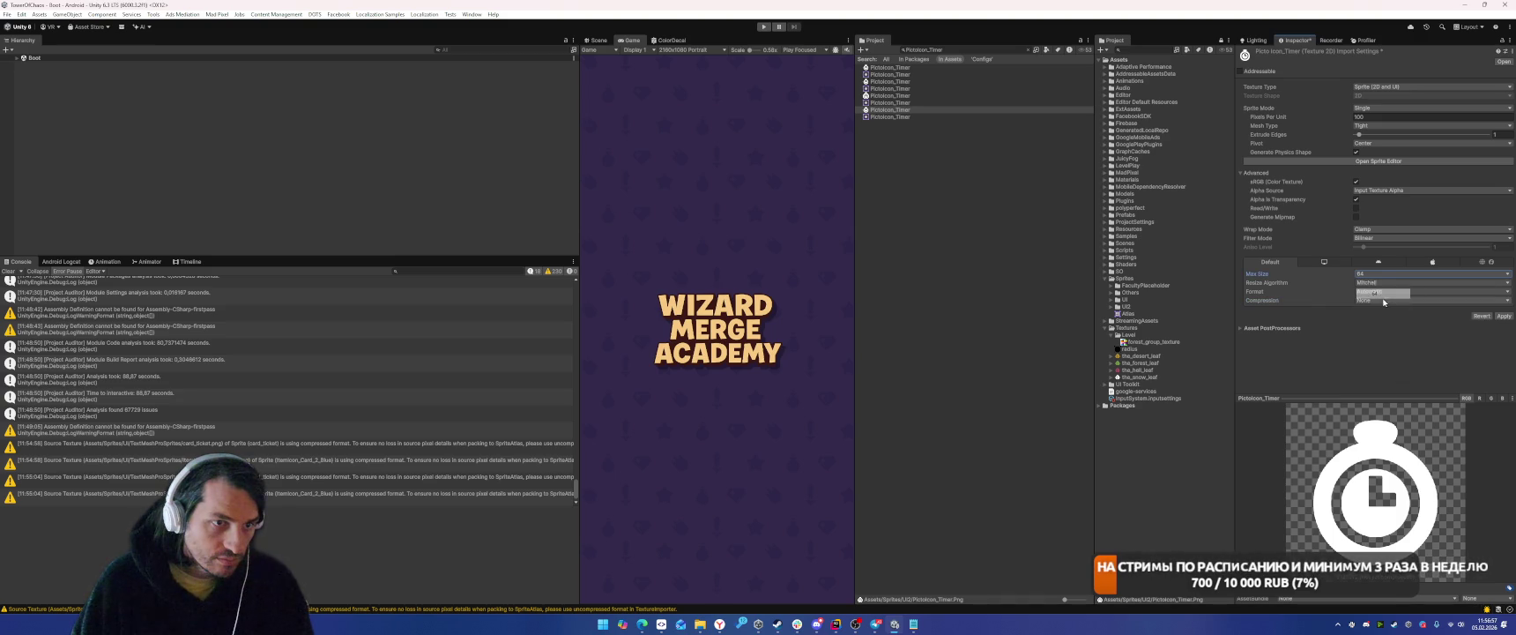
click(1503, 316)
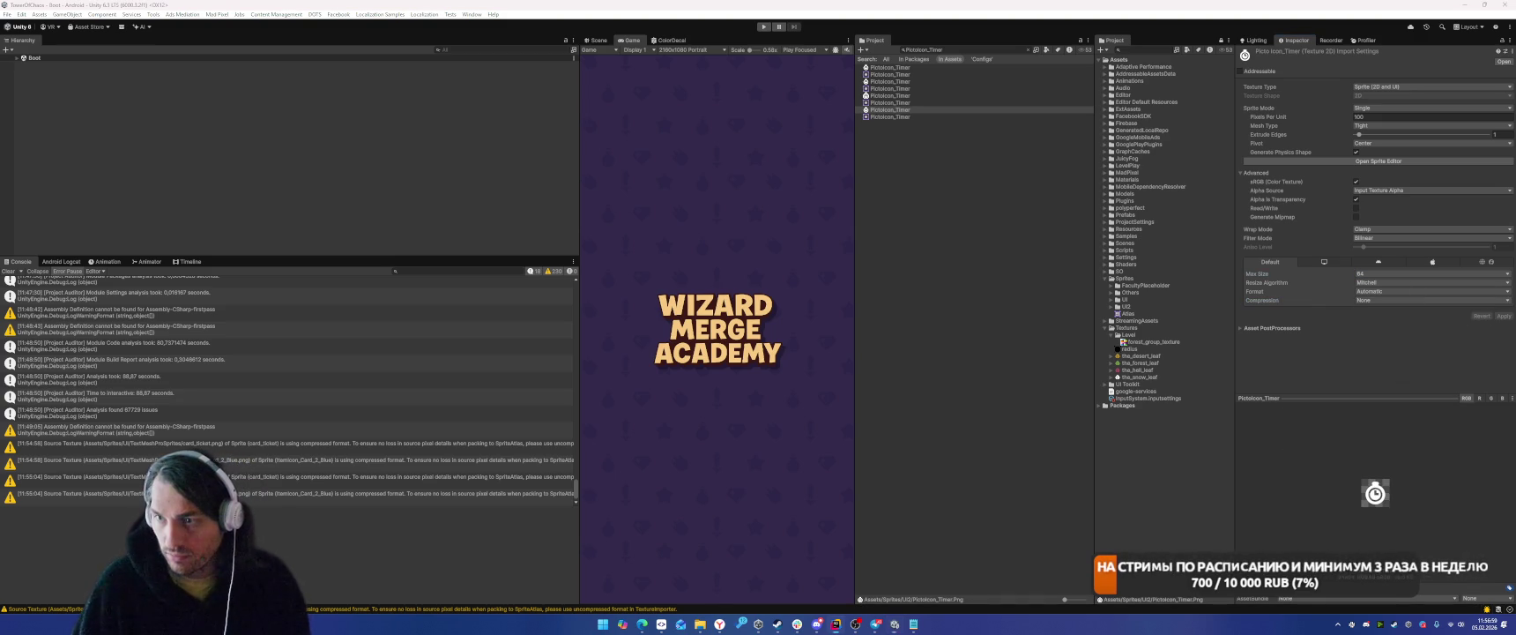
Find a PictoIcon_Support texture and move it into the Sprites/UI2 folder.
click(934, 49)
text(PictoIcon_Support)
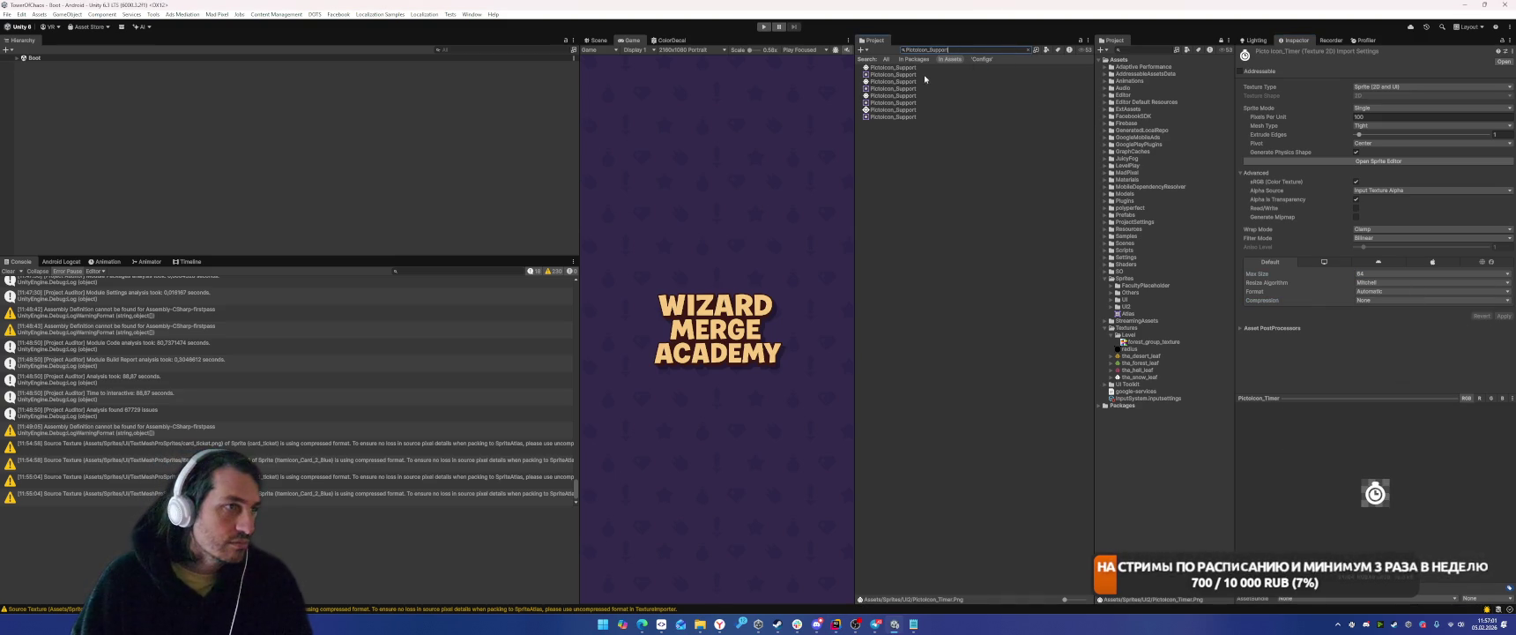
click(903, 109)
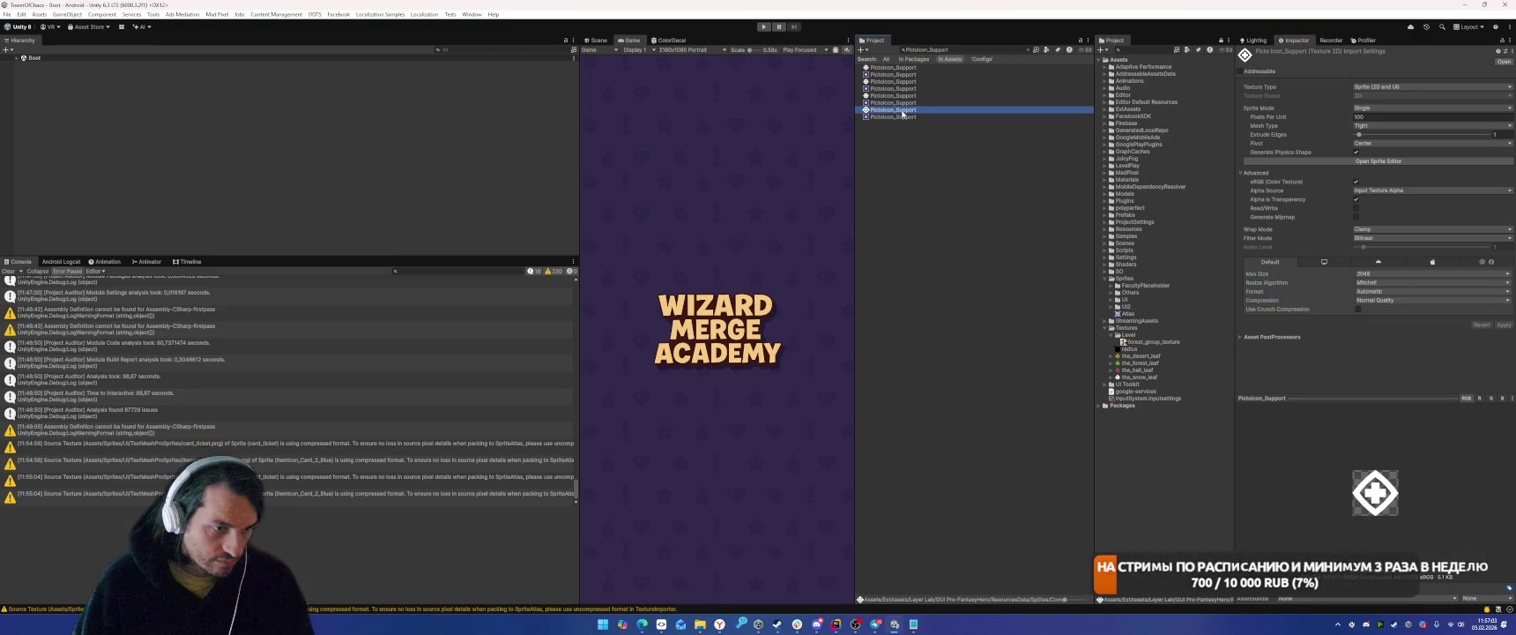
key(Up)
key(Up)
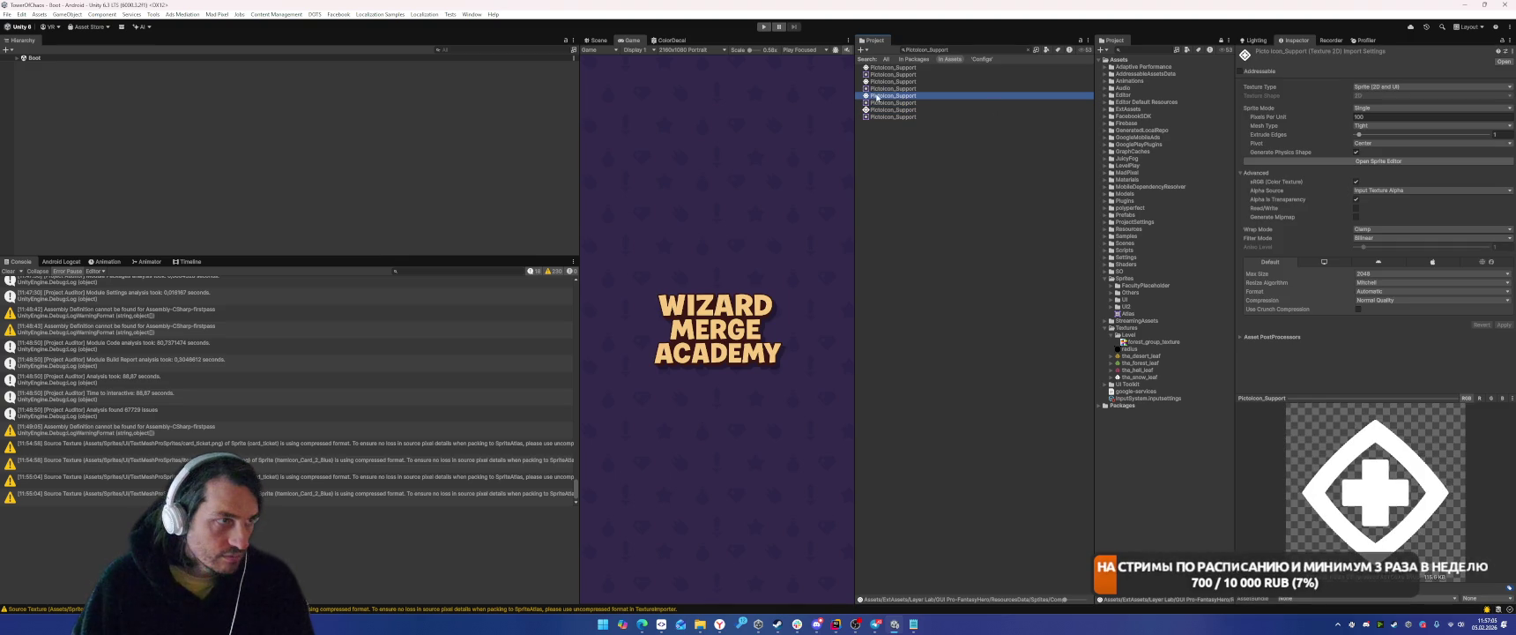
drag(1064, 224, 1144, 342)
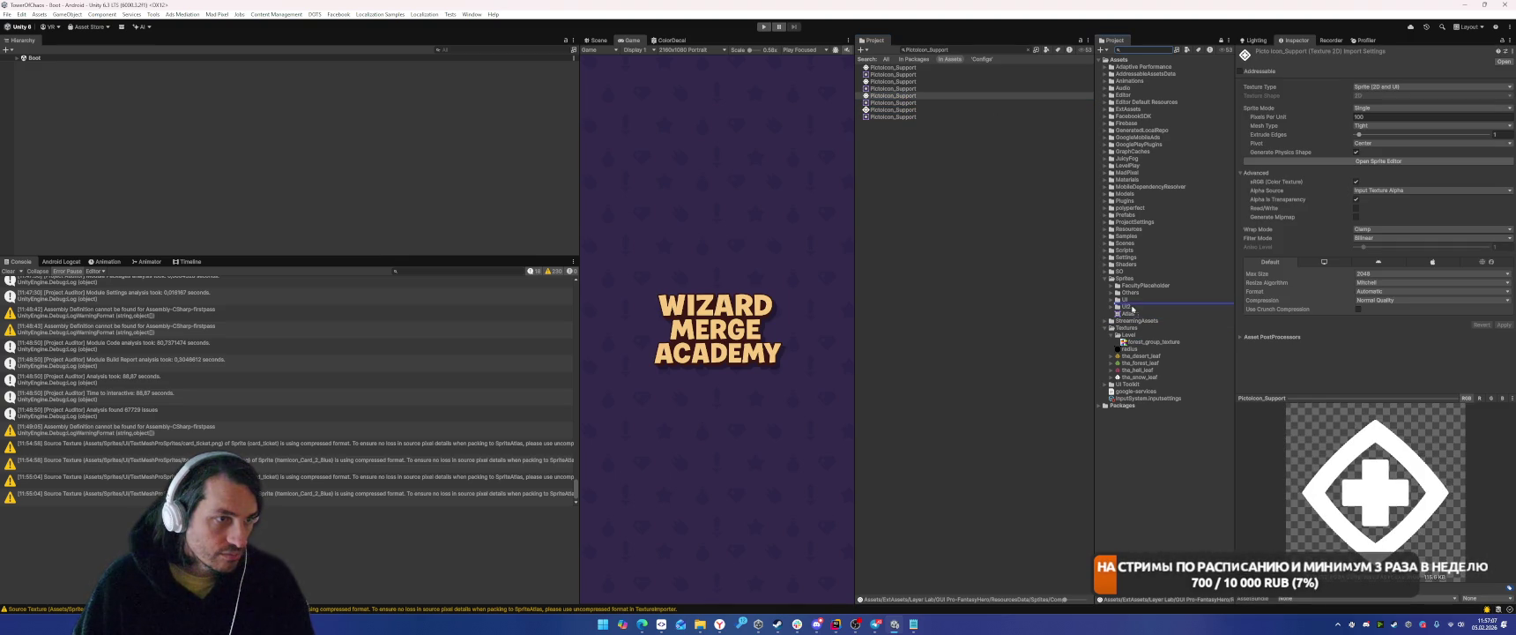
Import the PictoIcon_Support texture with Compression None and Max Size 128, and apply.
click(1392, 300)
click(1402, 308)
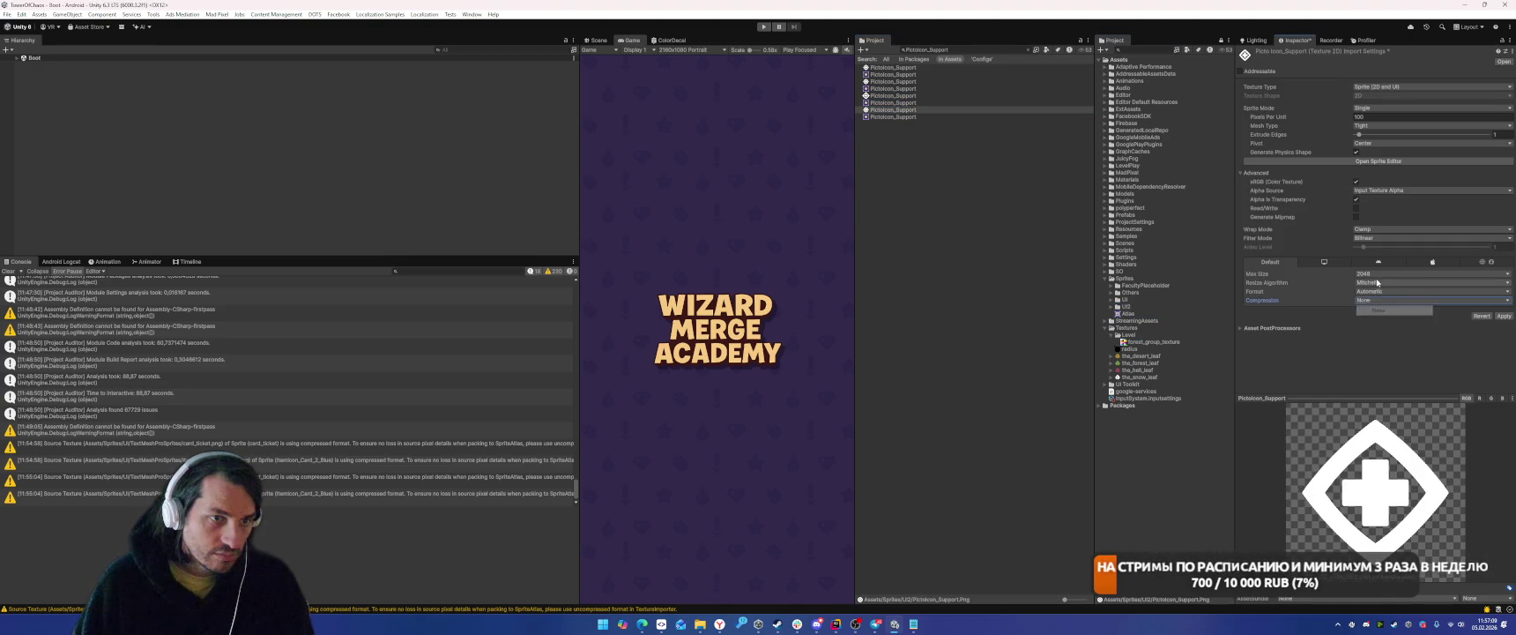
click(1375, 273)
click(1382, 303)
click(1504, 315)
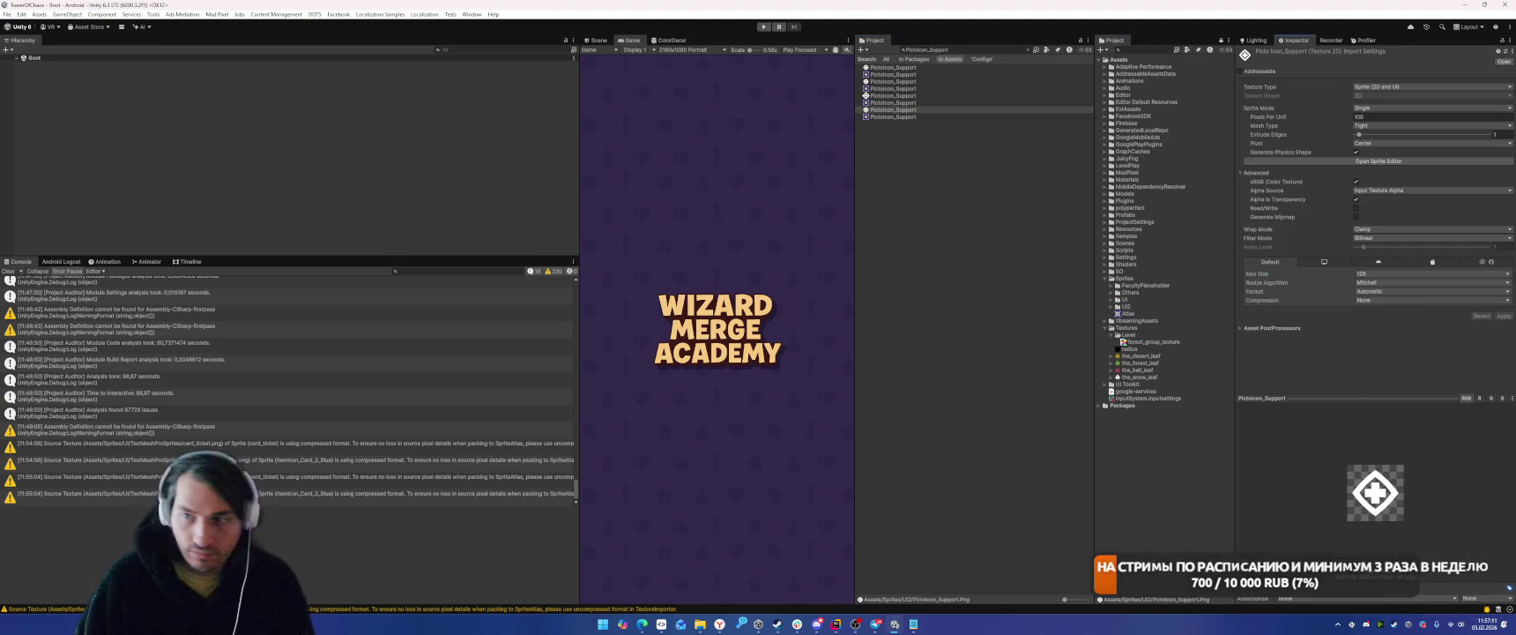
Search the project for PictoIcon_Location.
click(1016, 52)
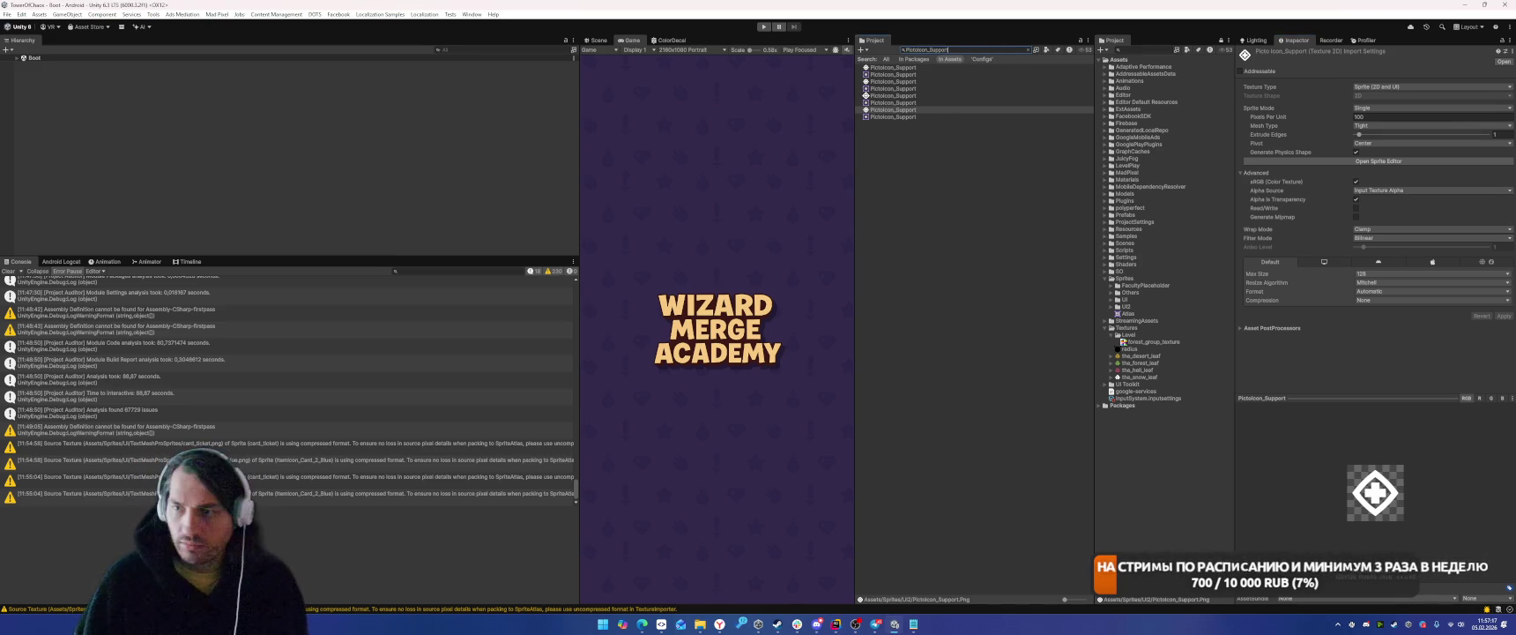
click(988, 38)
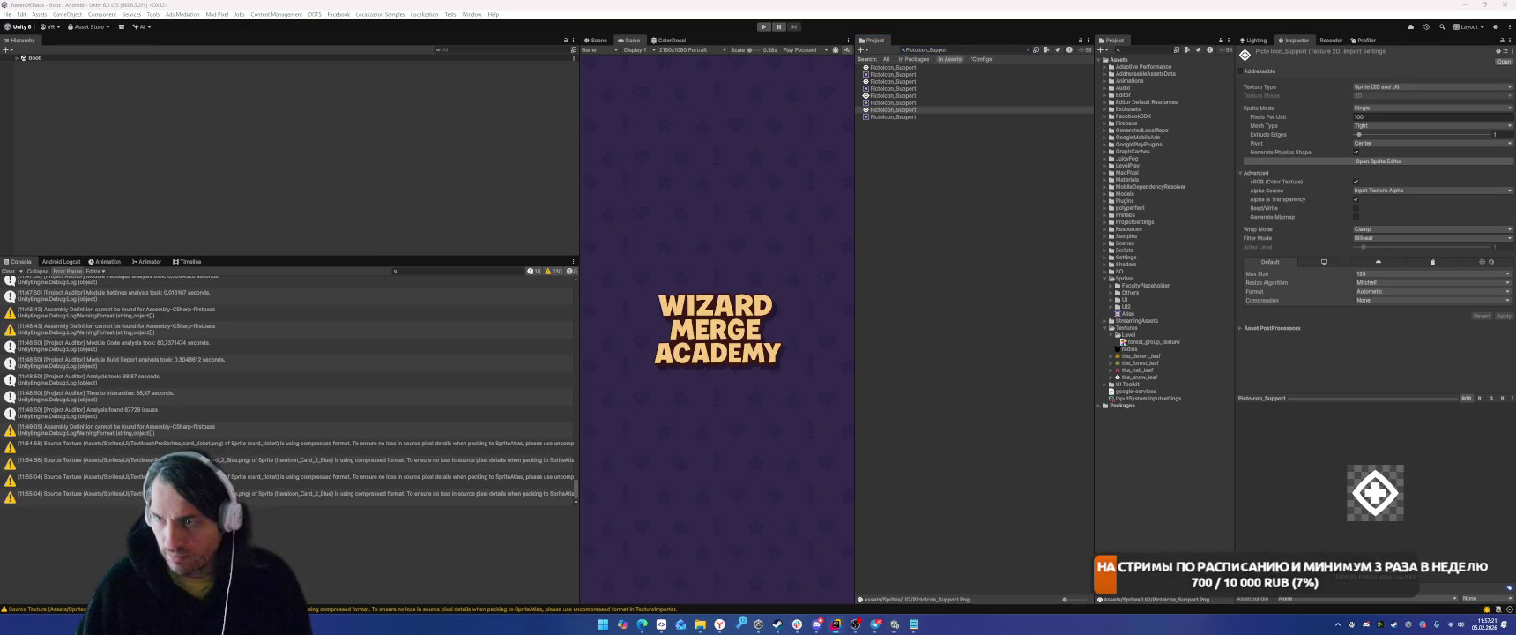
click(934, 49)
key(ctrl+v)
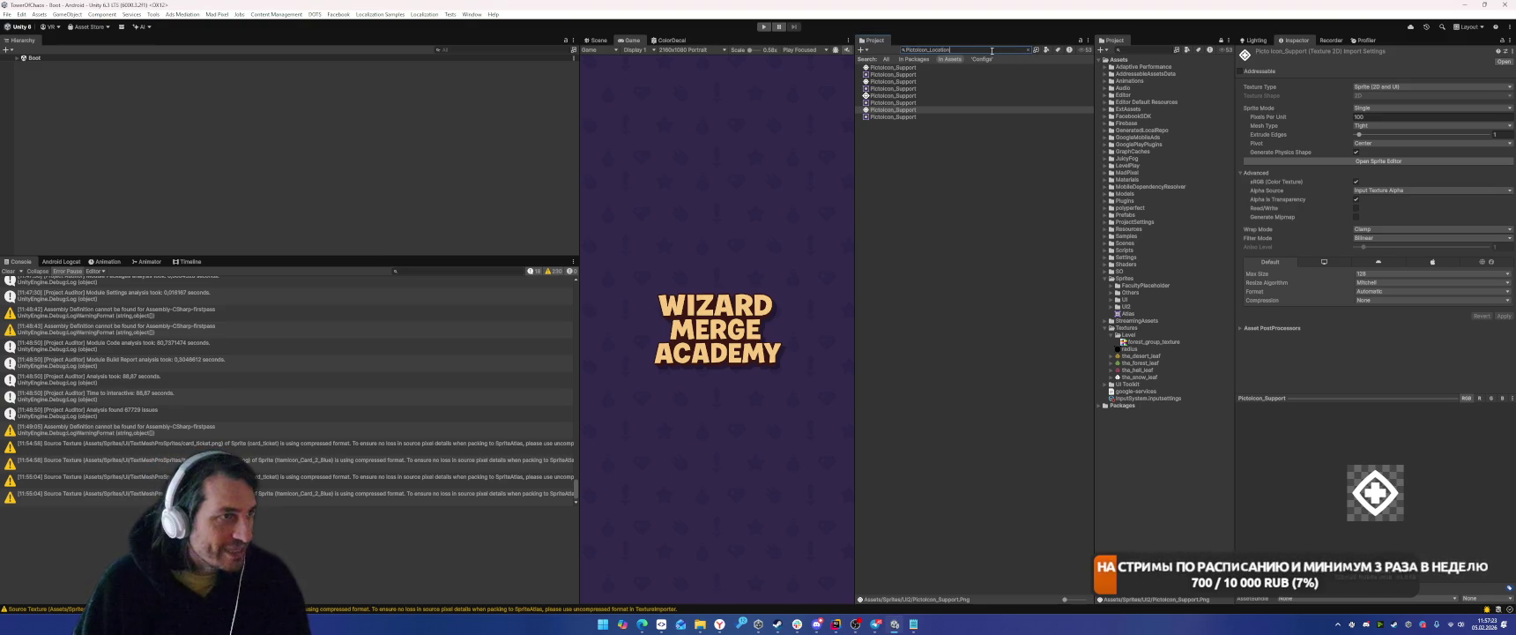
Import a PictoIcon_Location texture with Compression None and Max Size 128, and apply.
click(908, 97)
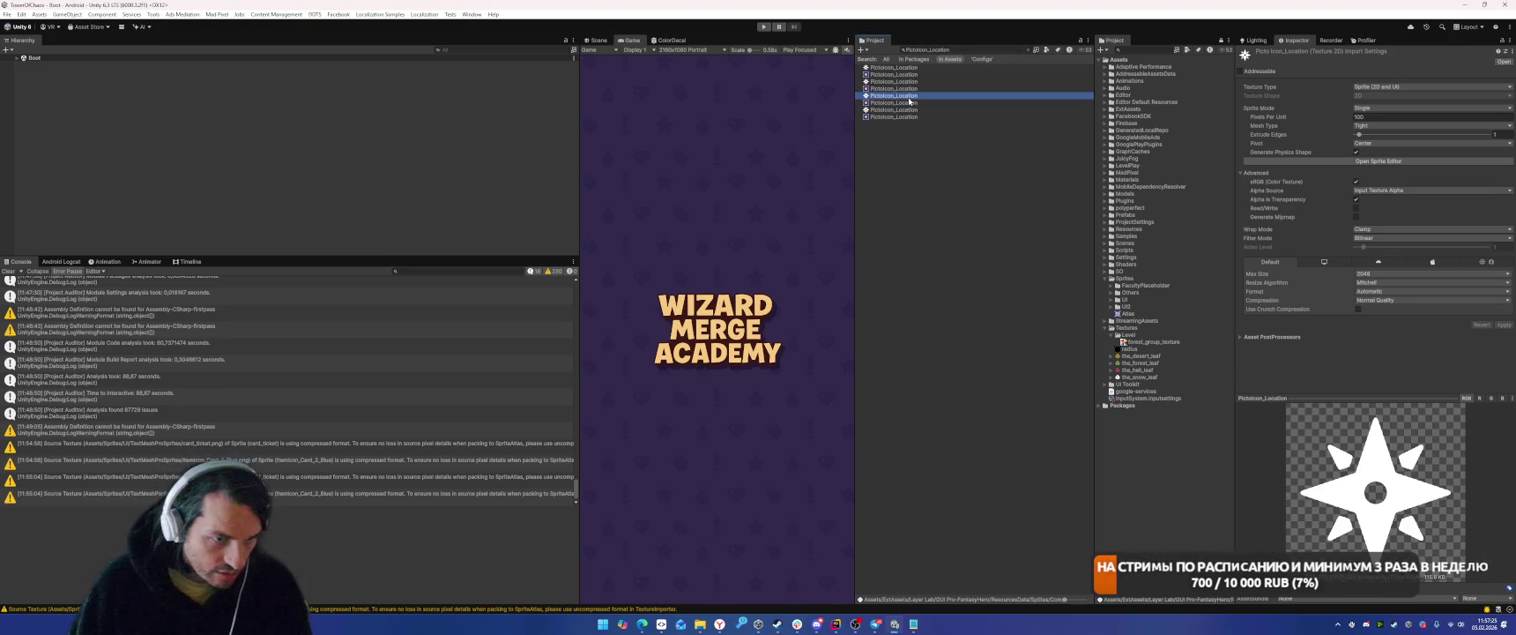
click(1144, 50)
click(894, 109)
click(1410, 300)
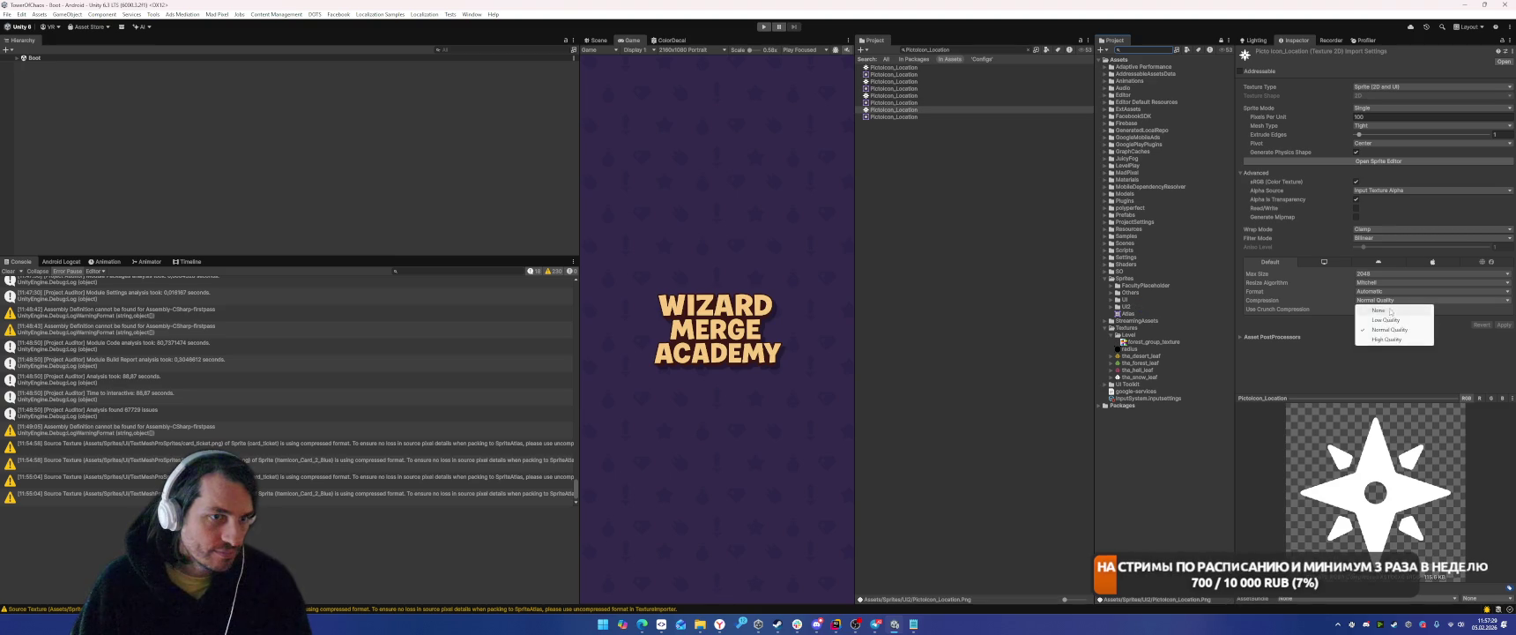
click(1375, 310)
click(1381, 274)
click(1375, 302)
click(1502, 316)
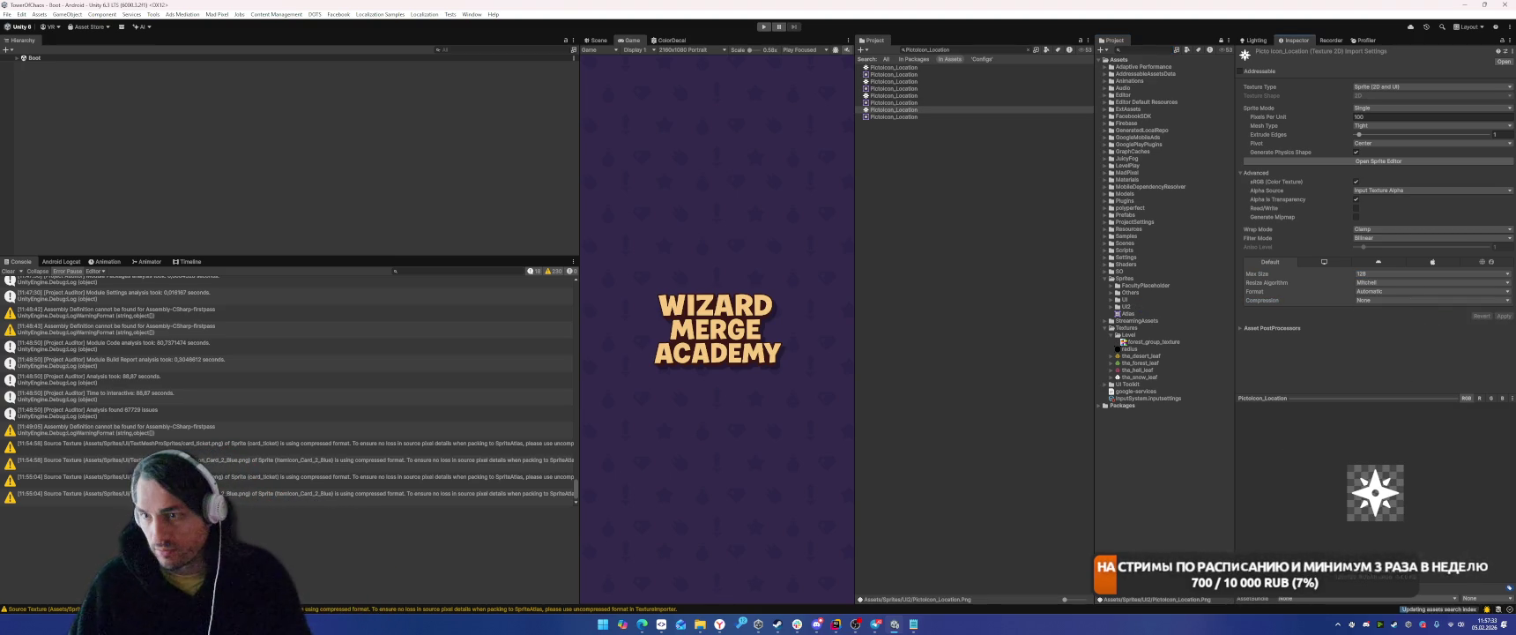
Move ItemIcon_Skill_Critical into Sprites/UI2 and import it uncompressed at max size 128.
text(ItemIcon_Skill_Critical)
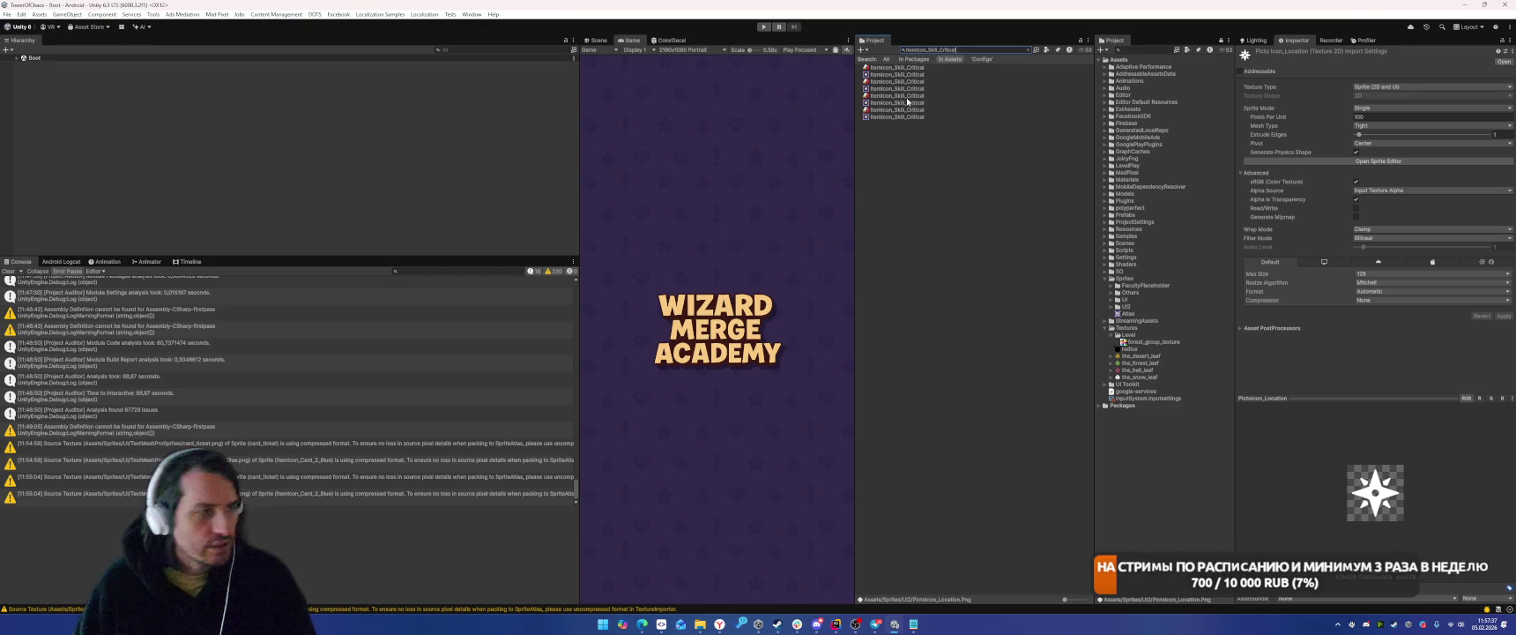
click(895, 96)
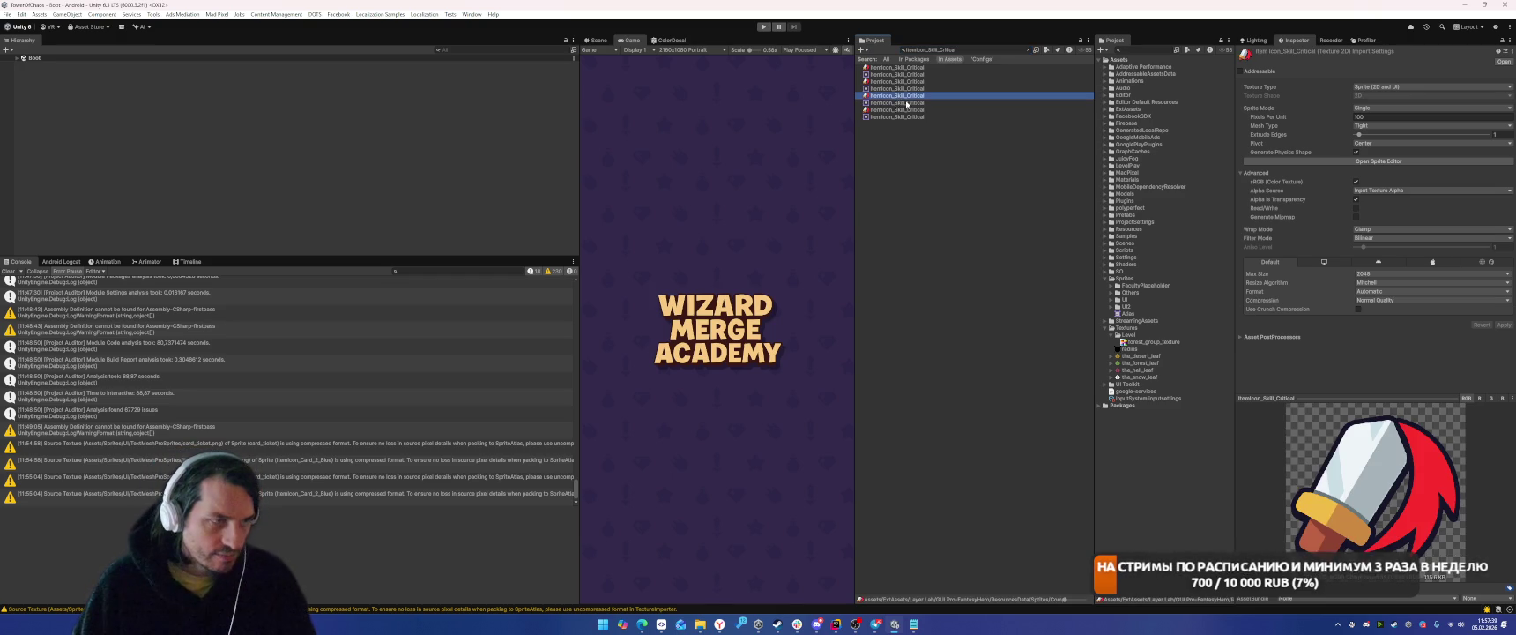
mouse_move(920, 107)
mouse_down()
mouse_move(1159, 334)
mouse_move(1133, 310)
mouse_up()
click(1374, 273)
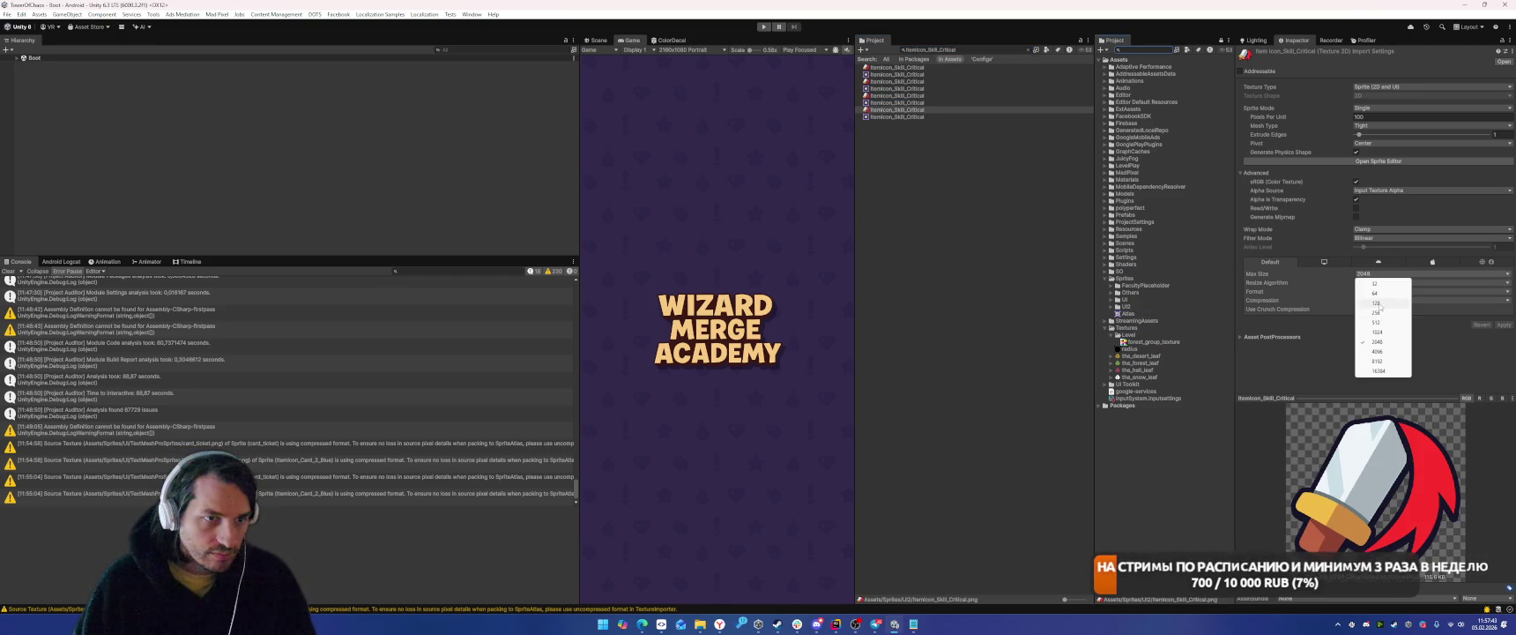
click(1393, 303)
click(1397, 300)
click(1378, 310)
click(1503, 324)
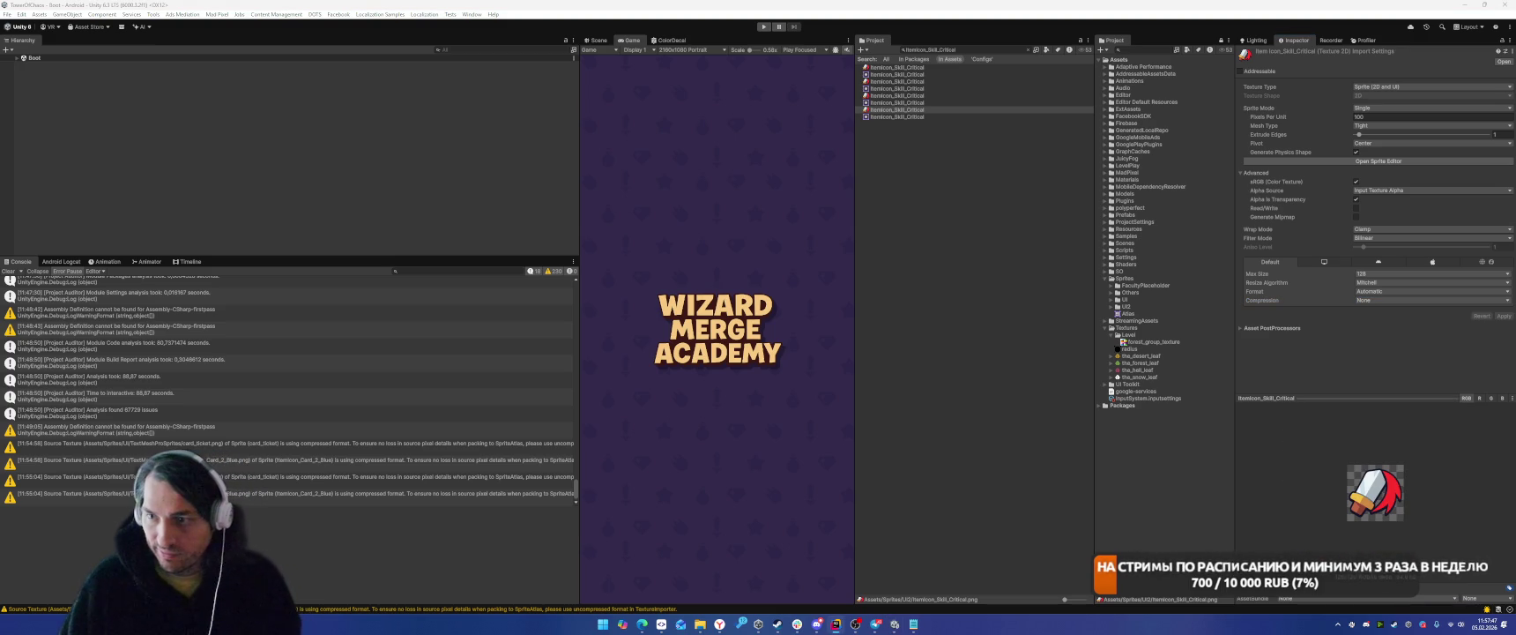
click(959, 50)
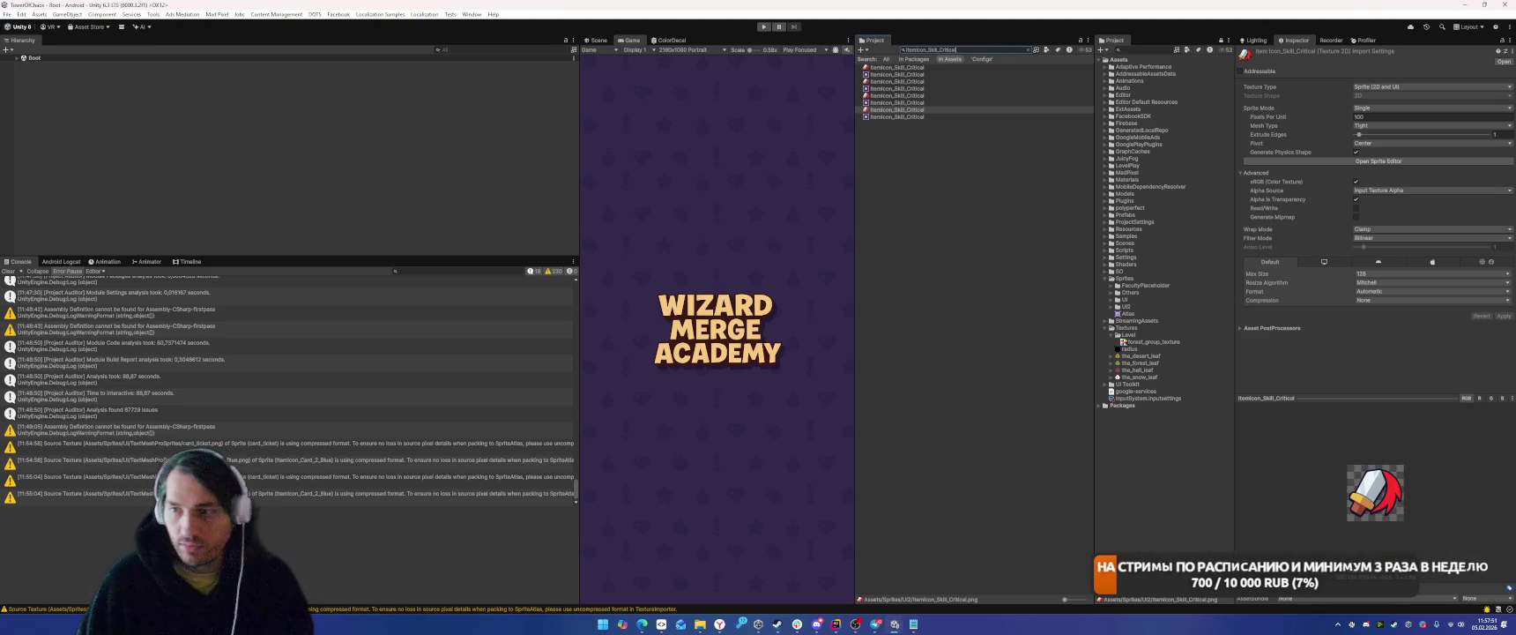
Import the AllAxis_Plain texture uncompressed at max size 128 and move it into Sprites/UI2.
text(AllAxis_Plain)
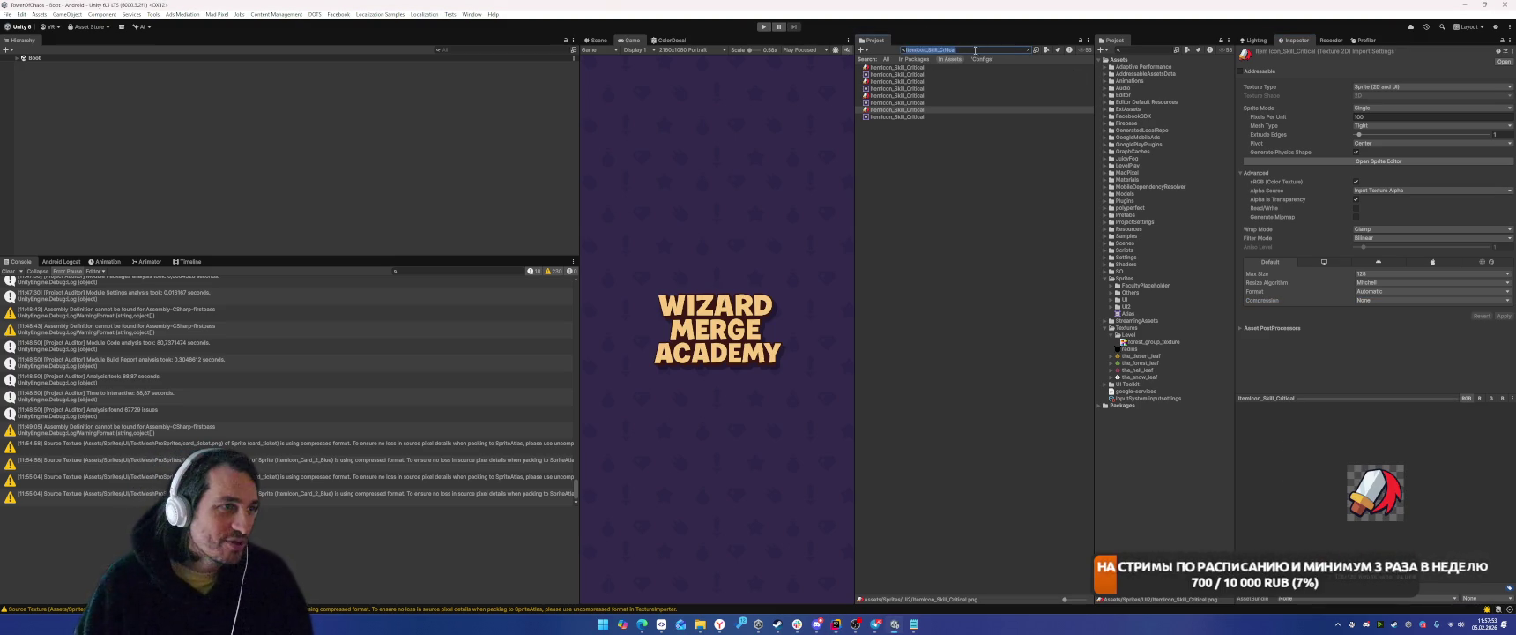
click(910, 69)
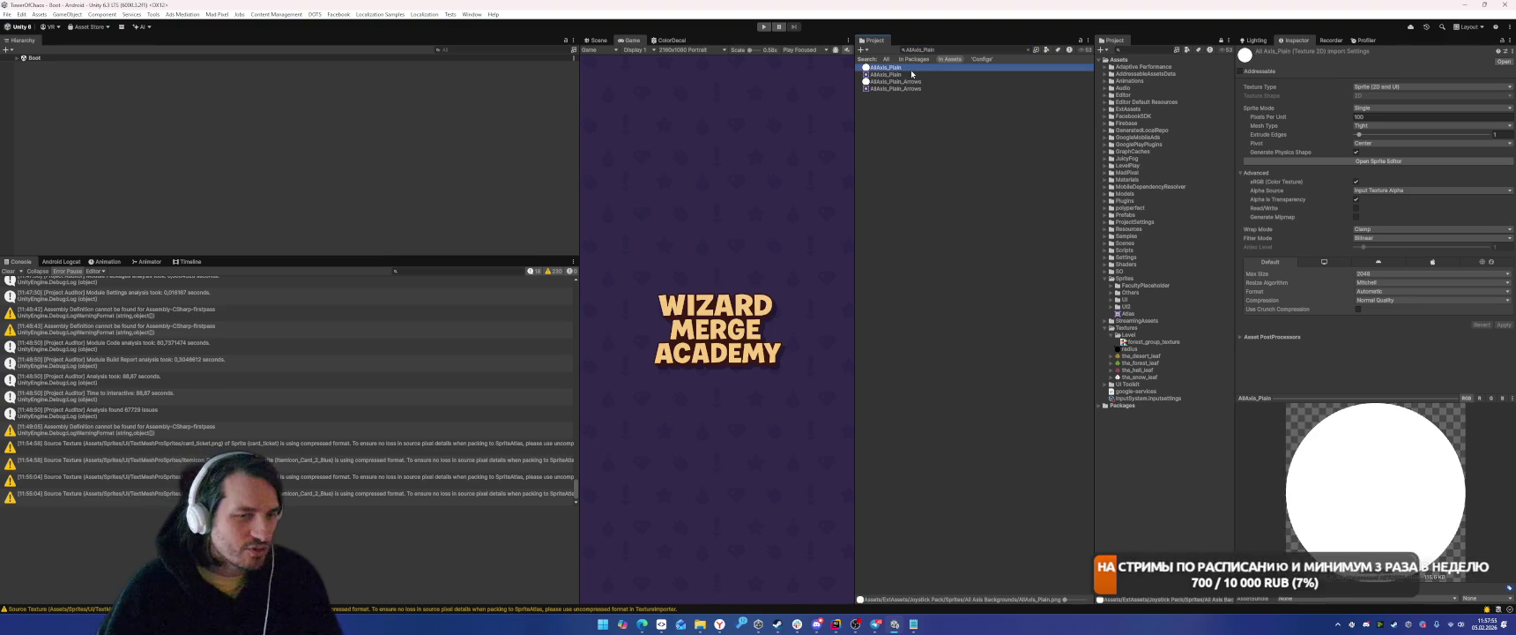
click(1379, 299)
click(1375, 304)
click(1379, 274)
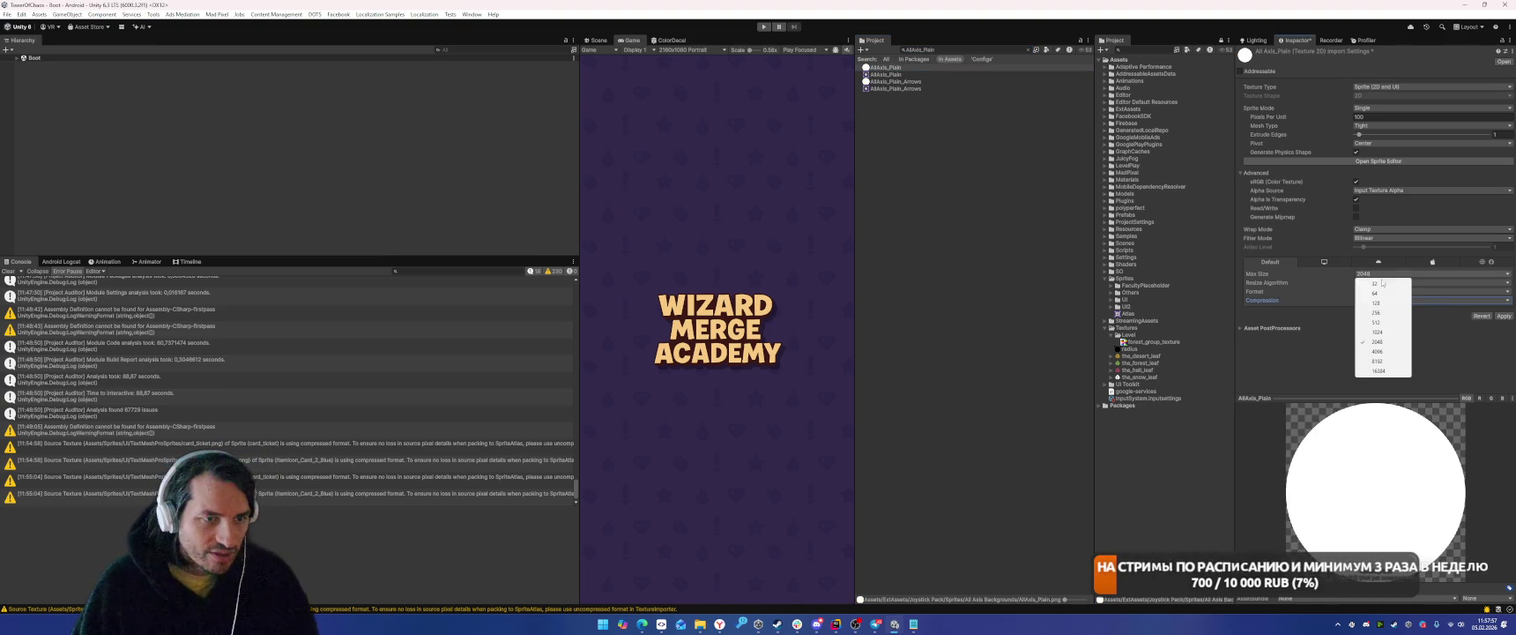
click(1376, 302)
click(1504, 315)
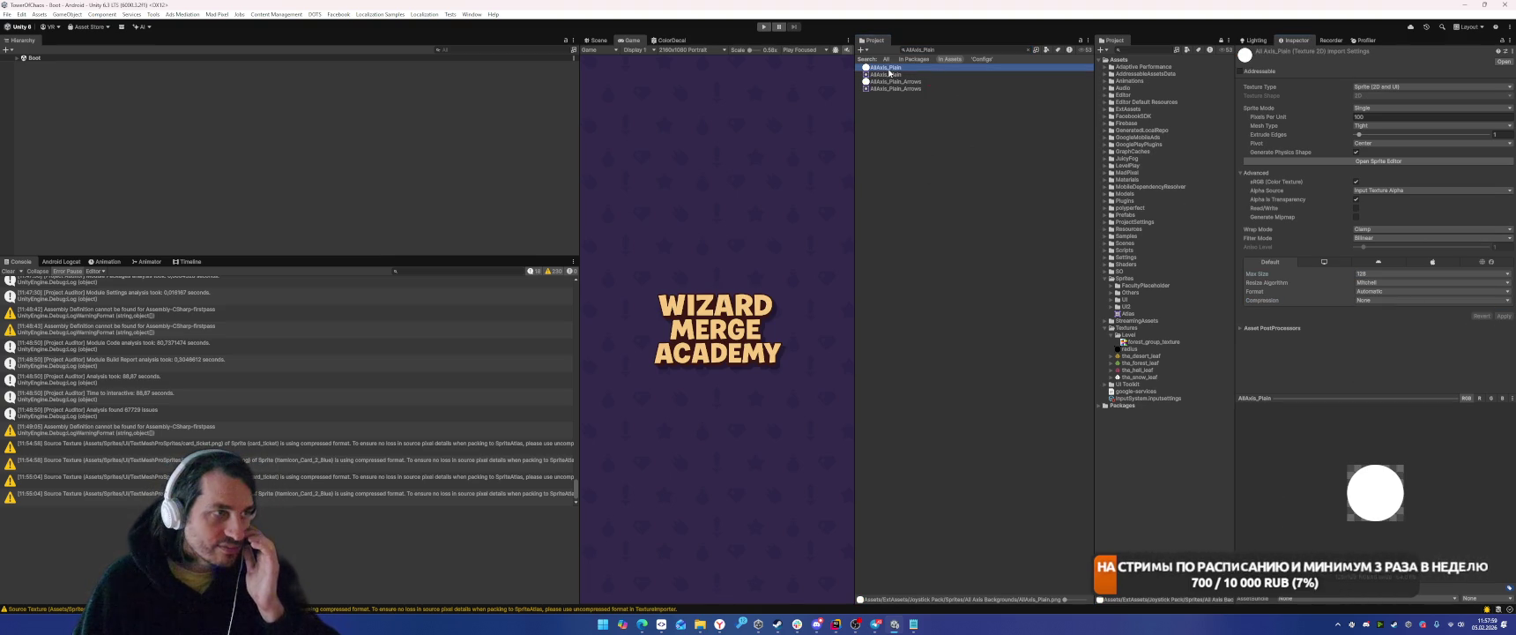
drag(1140, 313, 1128, 306)
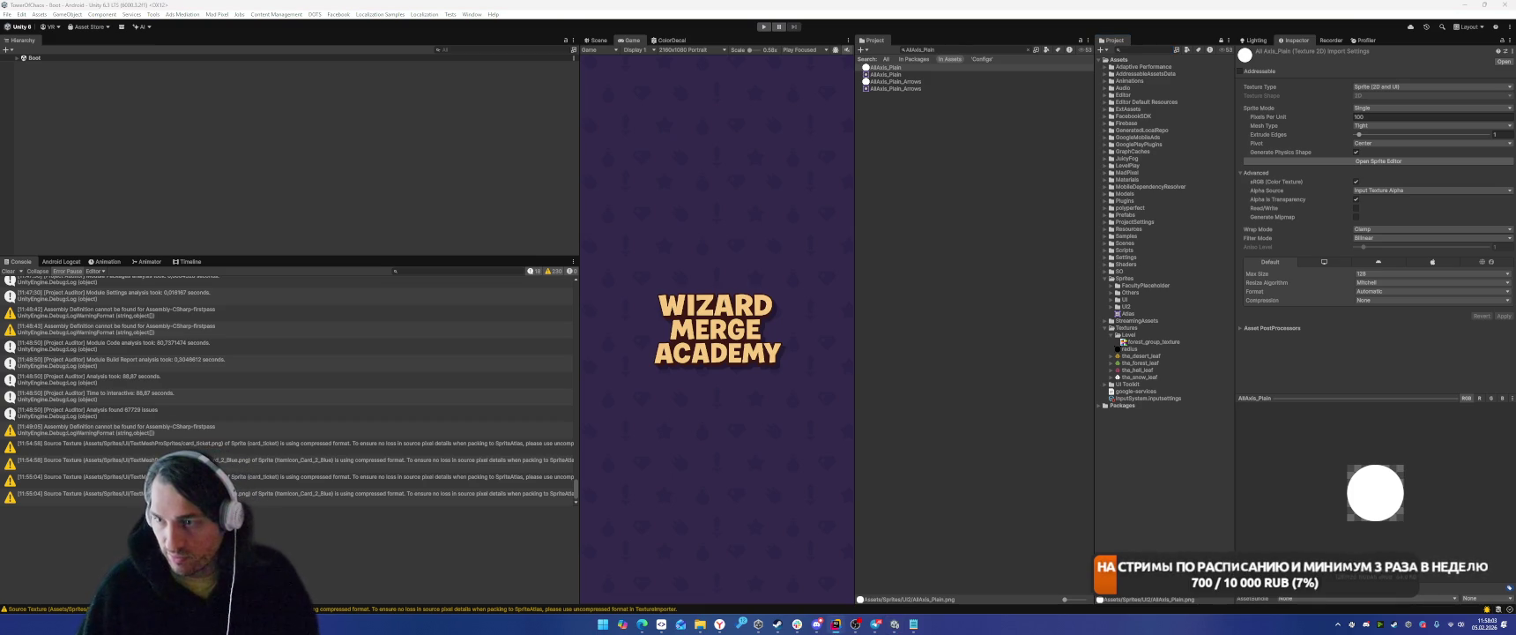
Find a PictoIcon_Attack_Power texture and move it into another folder.
click(969, 49)
text(PictoIcon_Attack_Power)
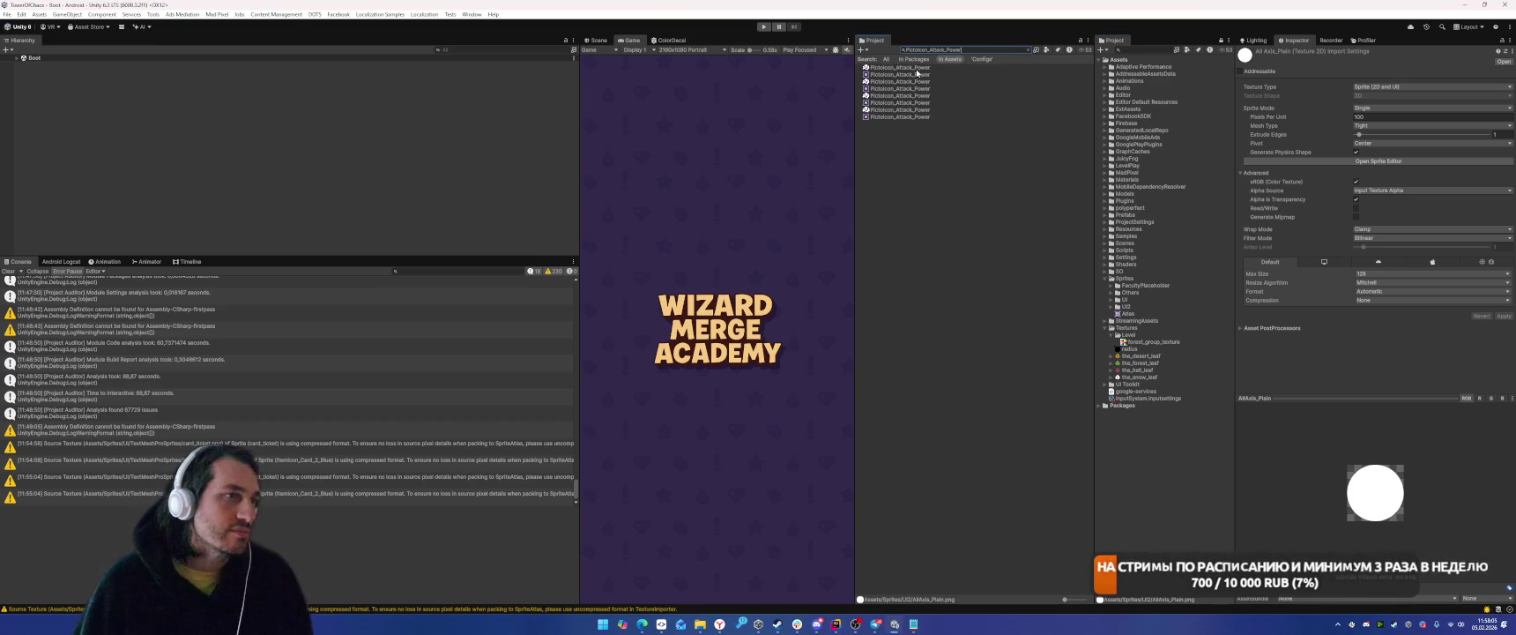
click(892, 81)
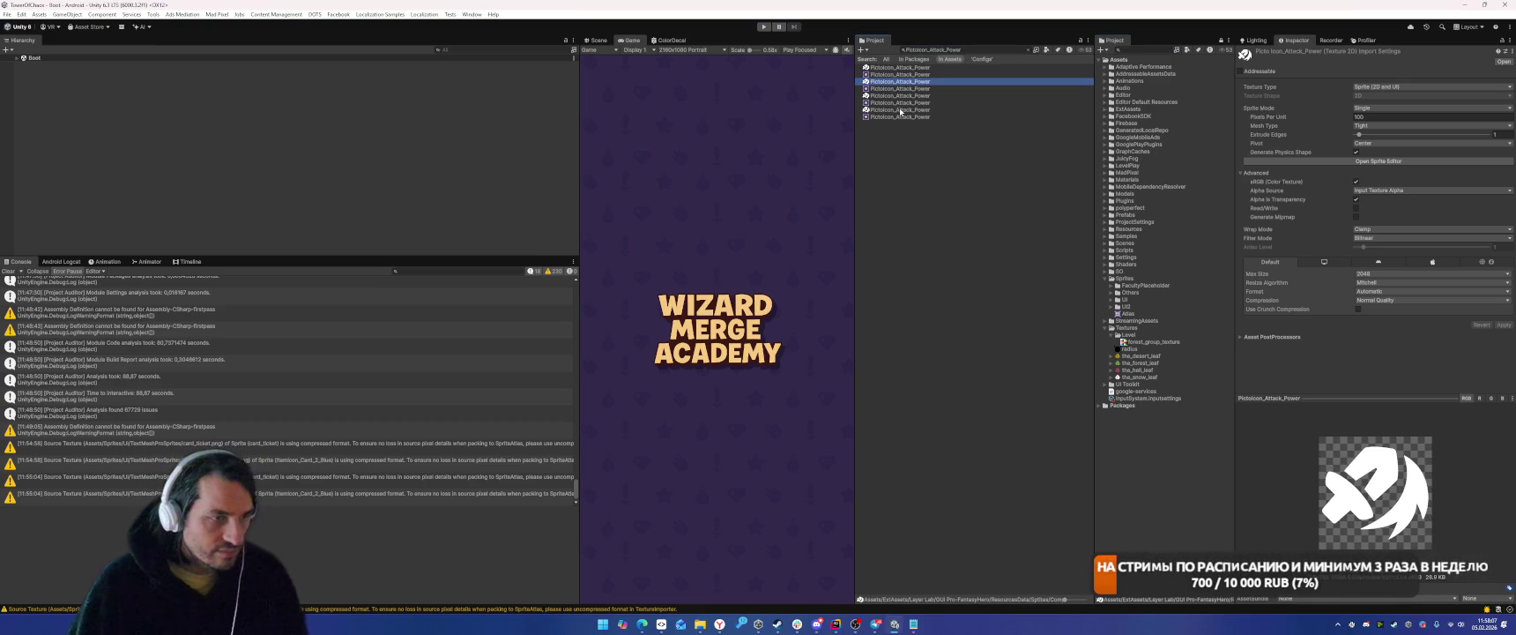
click(921, 95)
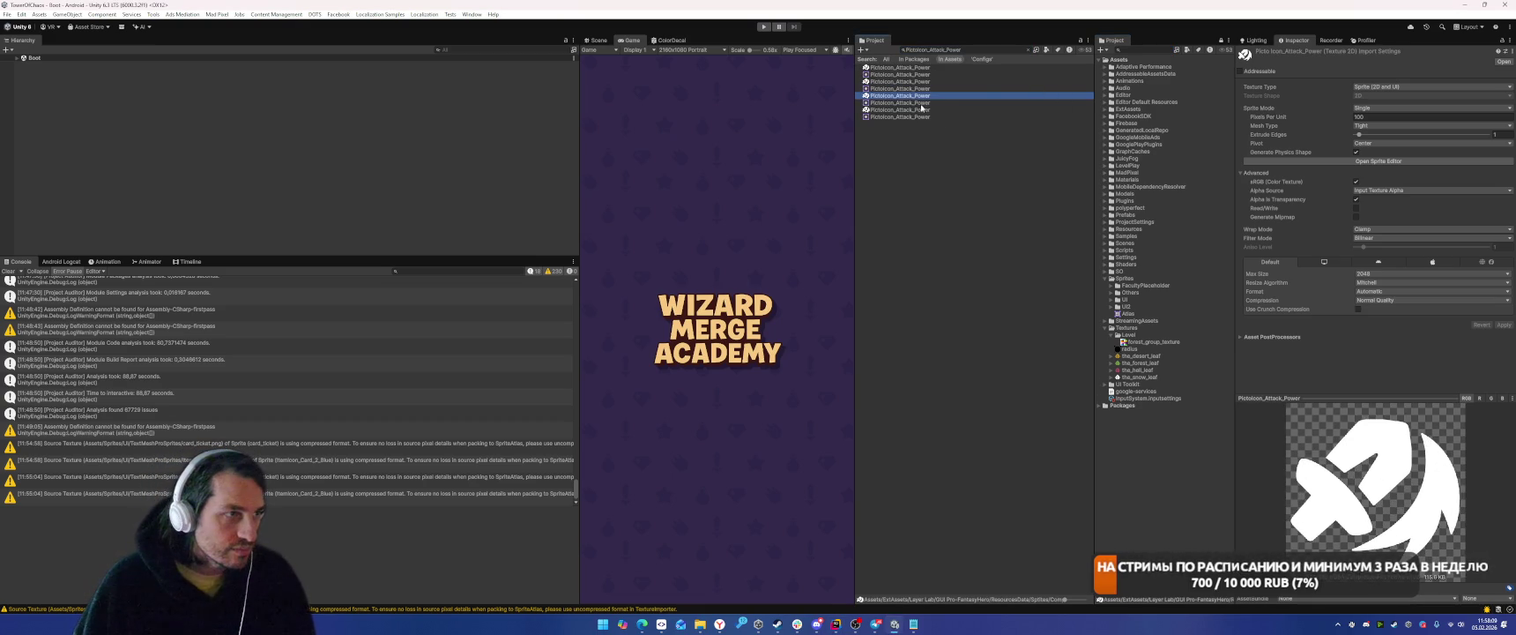
mouse_move(1067, 203)
mouse_down()
mouse_move(1140, 313)
mouse_move(1127, 306)
mouse_up()
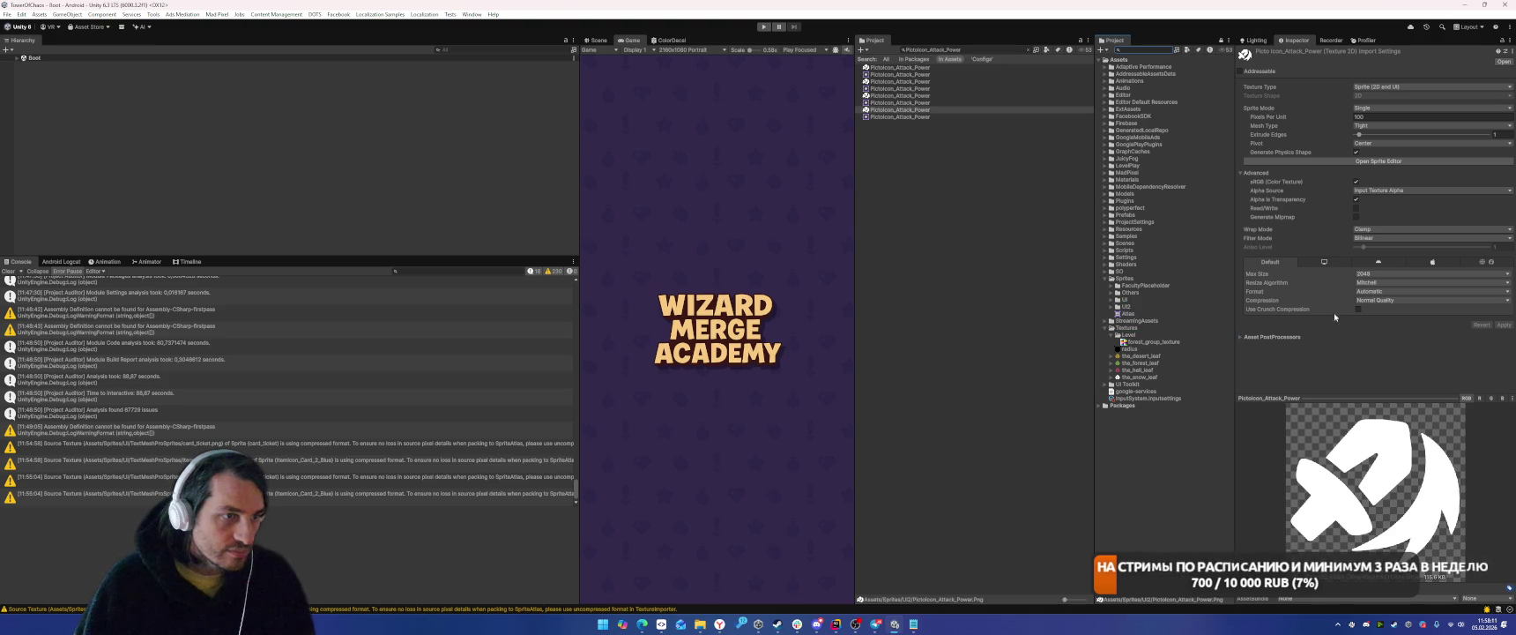
Import the PictoIcon_Attack_Power texture at max size 128 with Compression None, and apply.
click(1384, 275)
click(1388, 304)
click(1387, 300)
click(1378, 310)
click(1502, 325)
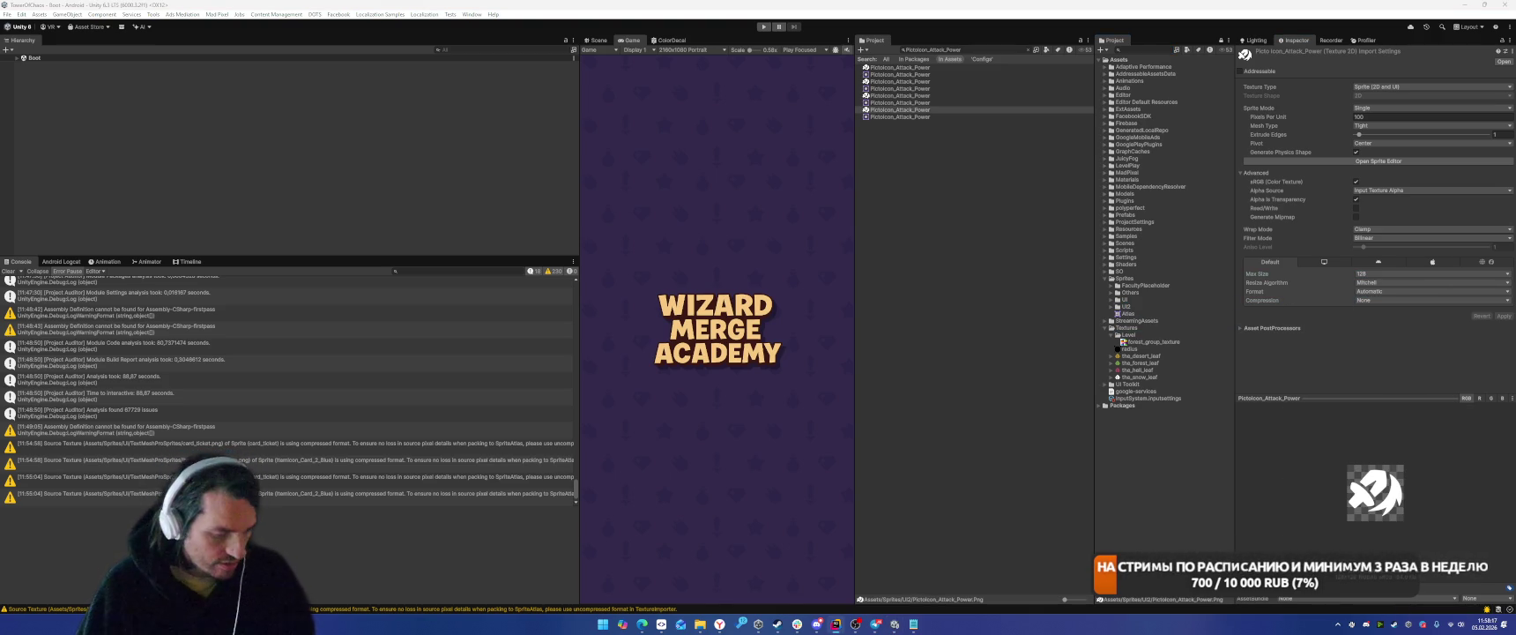
click(916, 50)
key(ctrl+a)
Move PictoIcon_Hat into UI2 and import it with Compression None and Max Size 128.
text(PictoIcon_Hat)
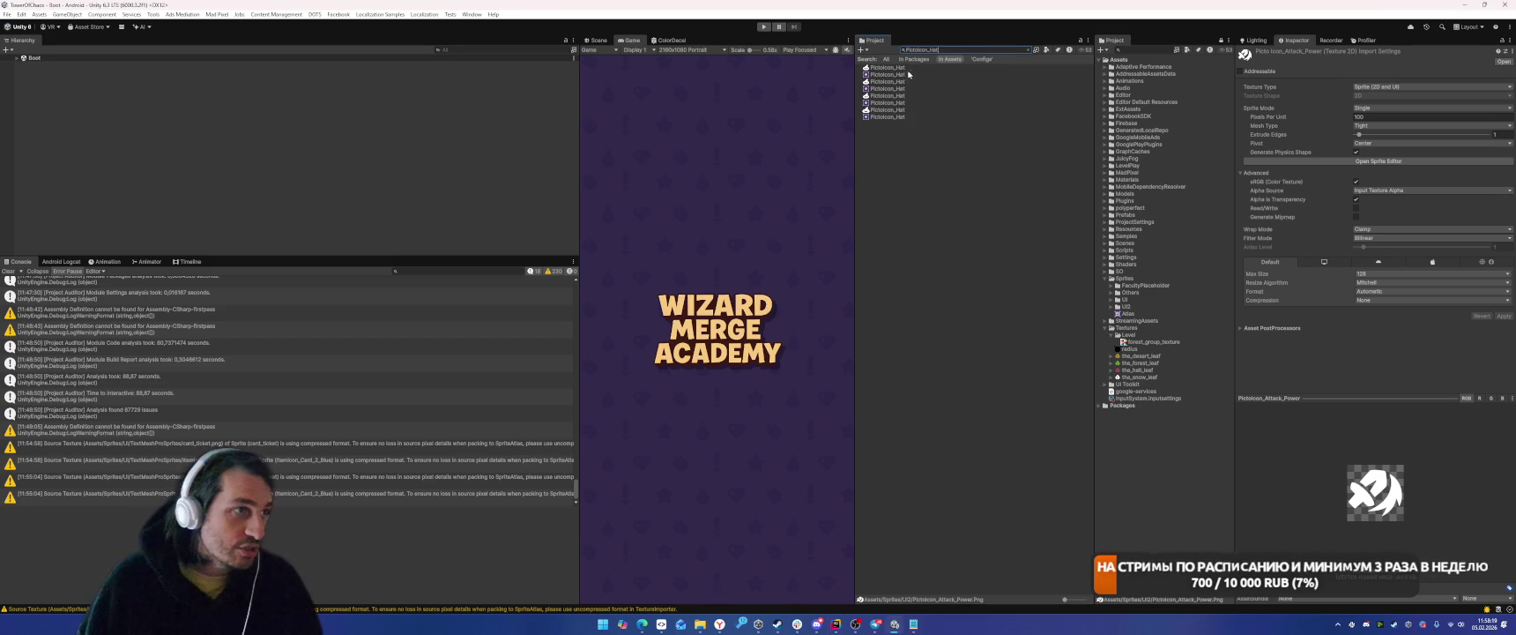
click(892, 96)
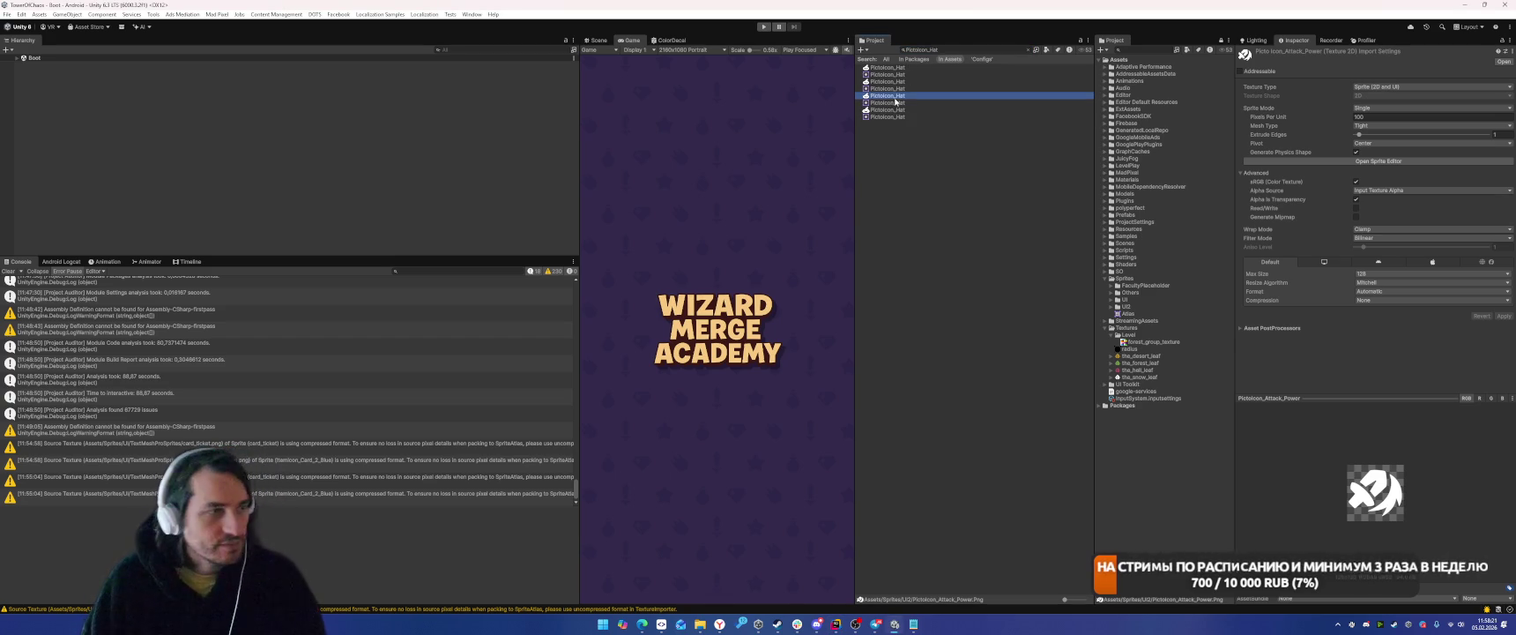
click(1116, 311)
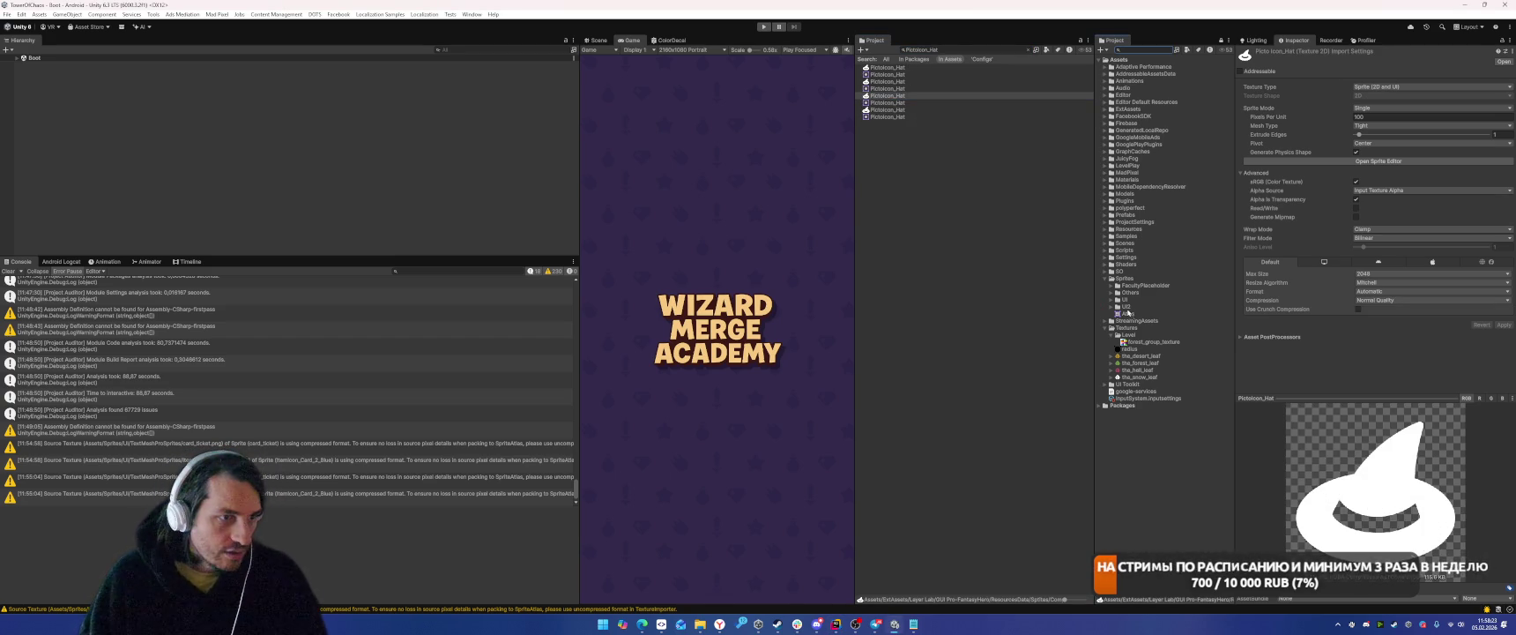
click(1392, 300)
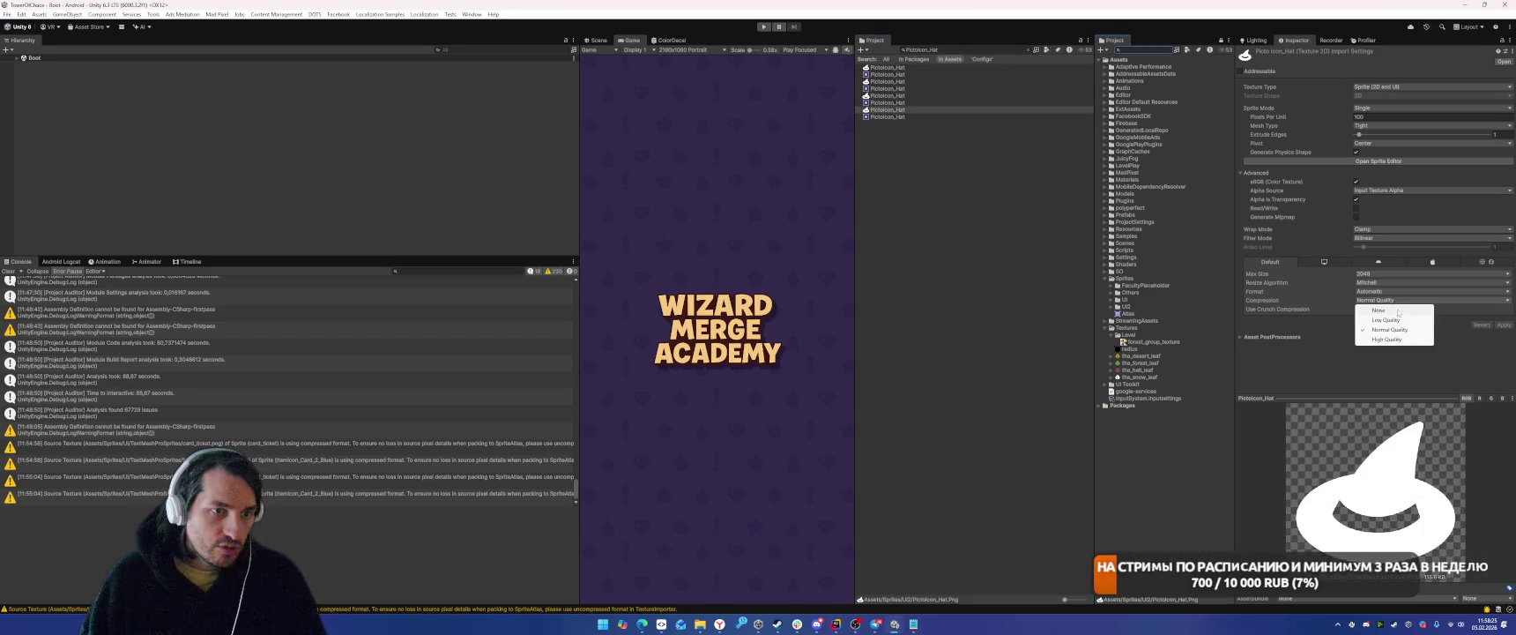
click(1380, 310)
click(1392, 273)
click(1383, 301)
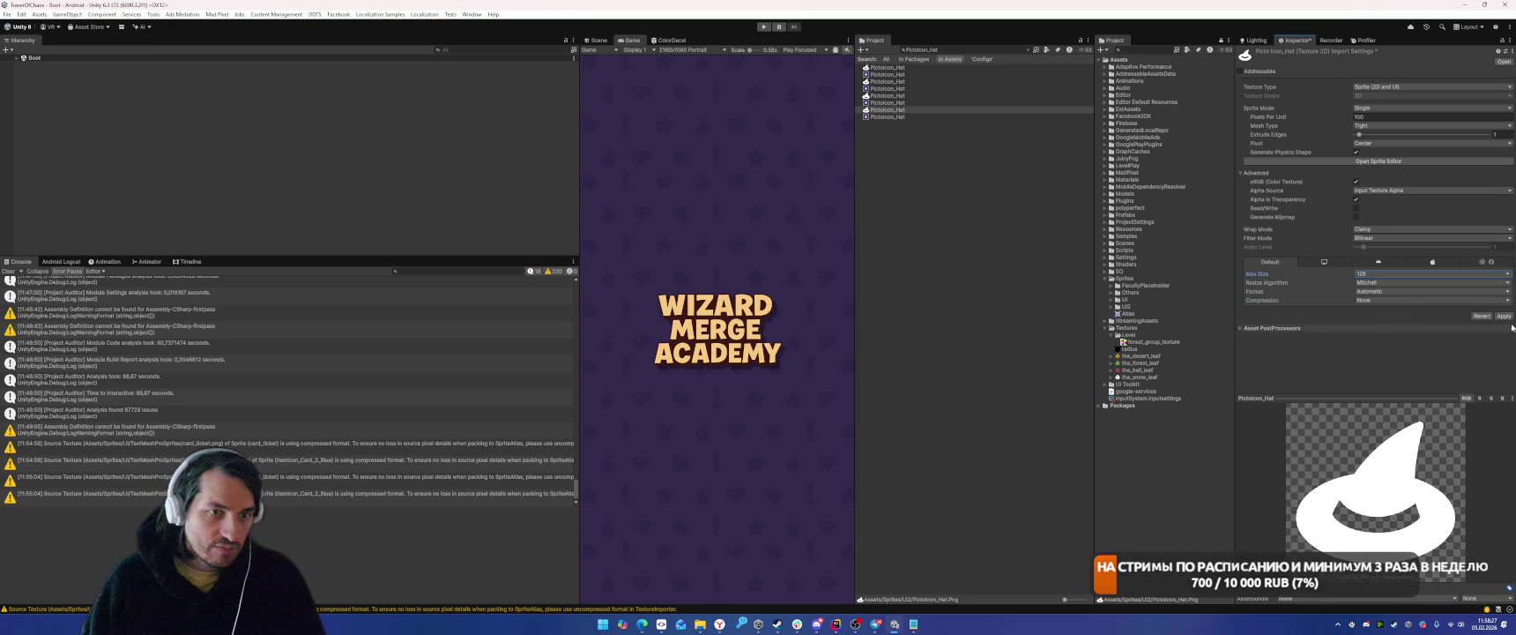
click(1502, 317)
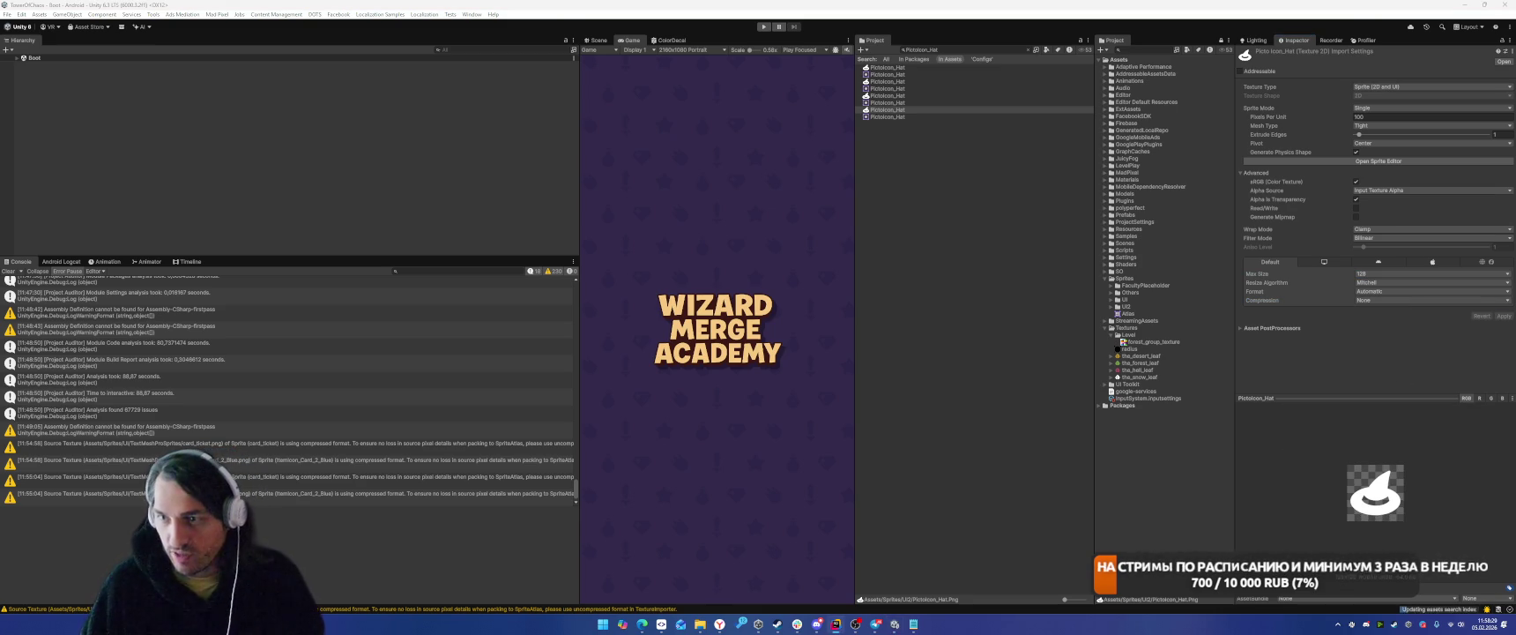
Move ItemIcon_Clover into Sprites/UI2 and import it uncompressed at max size 128.
click(956, 49)
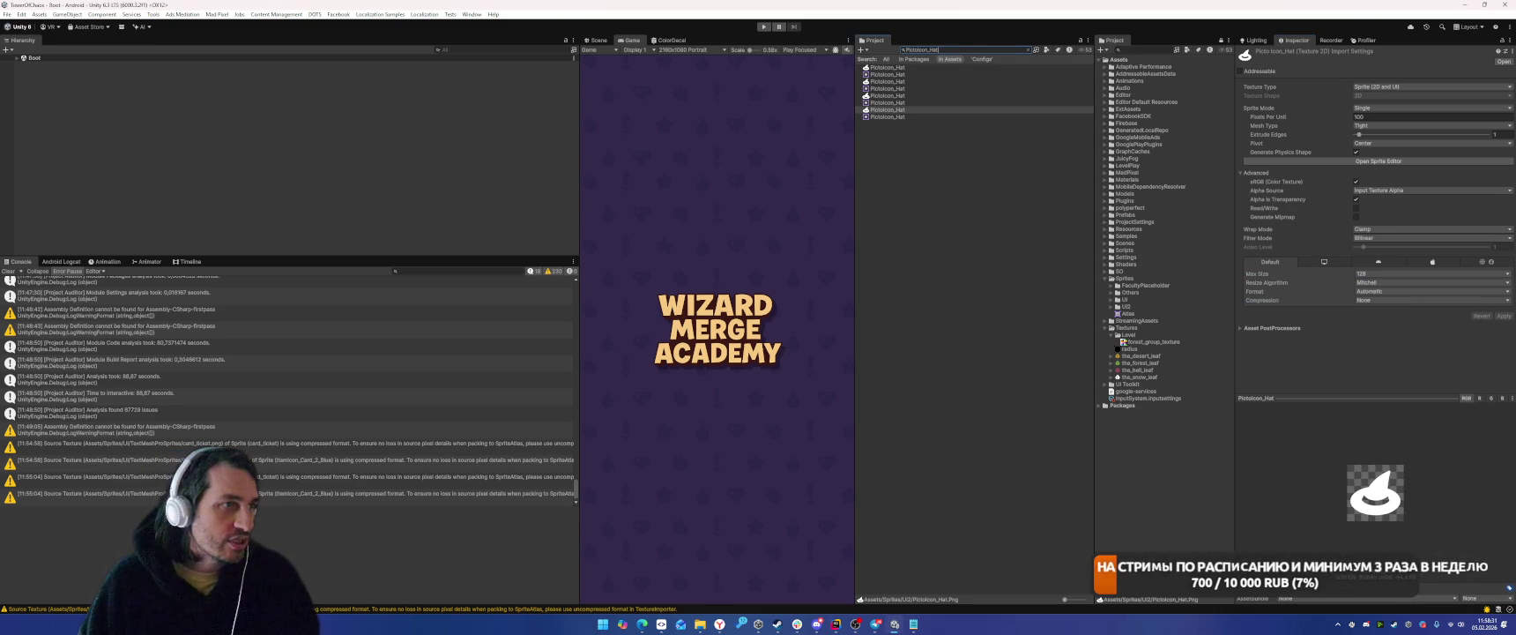
click(959, 49)
key(ctrl+v)
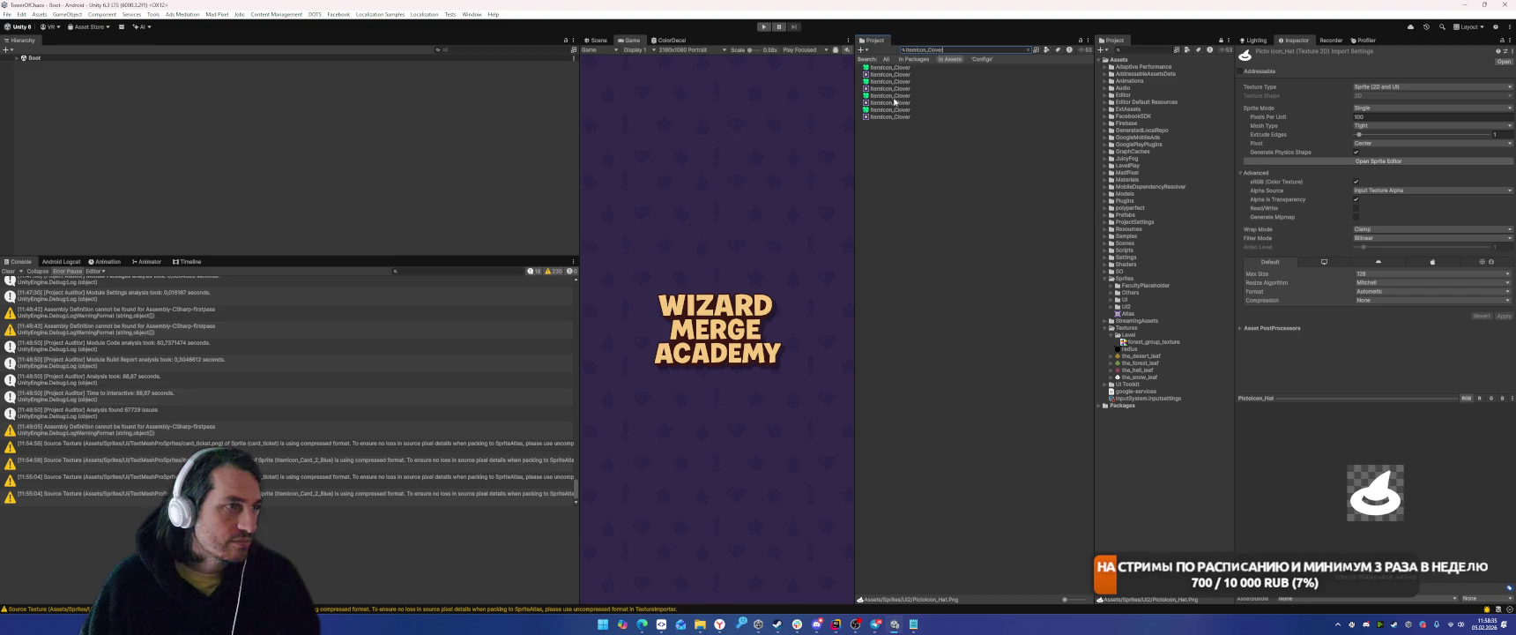
click(893, 96)
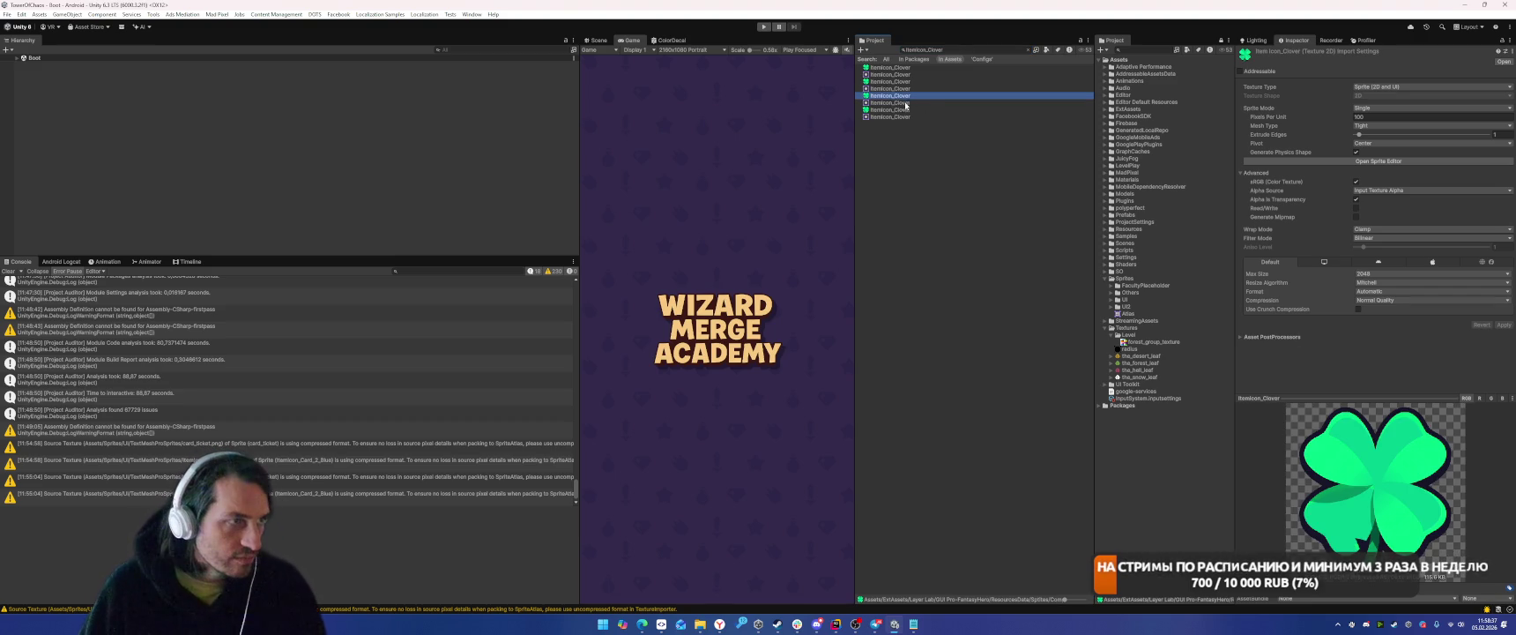
drag(911, 108, 1134, 309)
click(1388, 273)
click(1370, 294)
click(1375, 300)
click(1377, 310)
click(1503, 315)
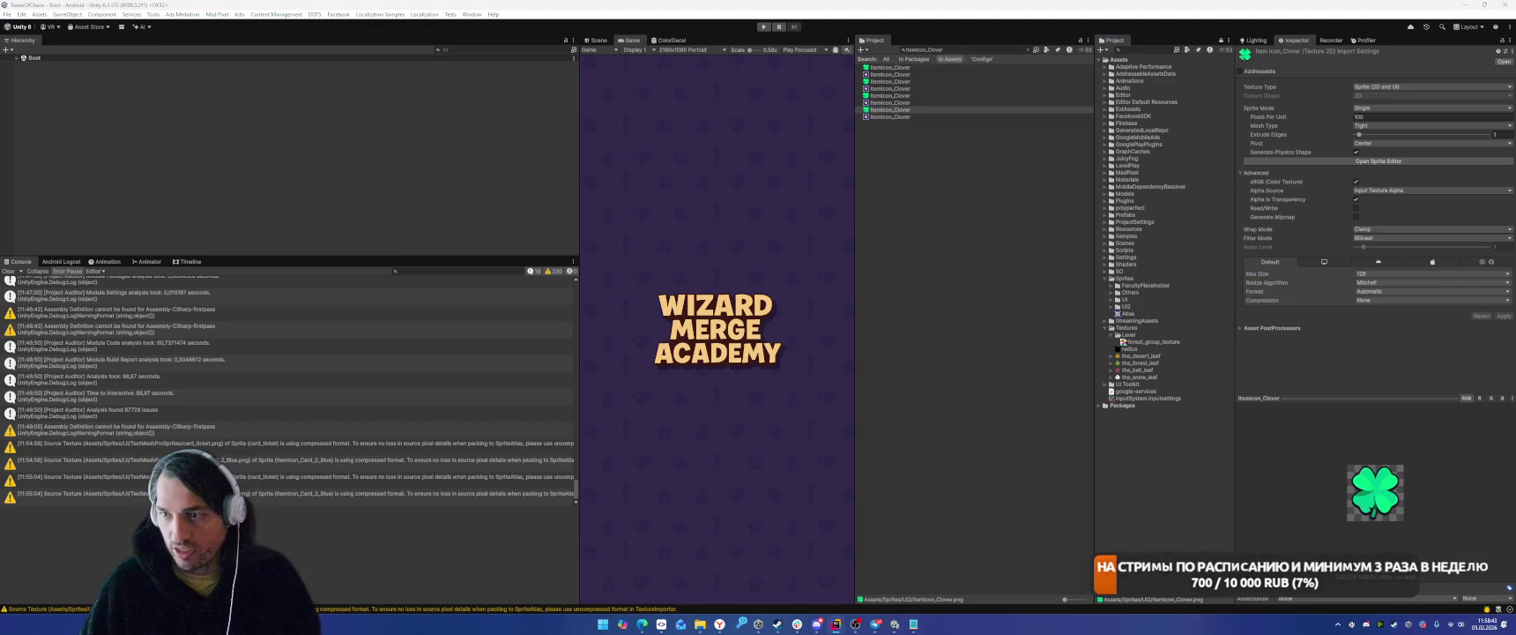
click(965, 49)
key(ctrl+v)
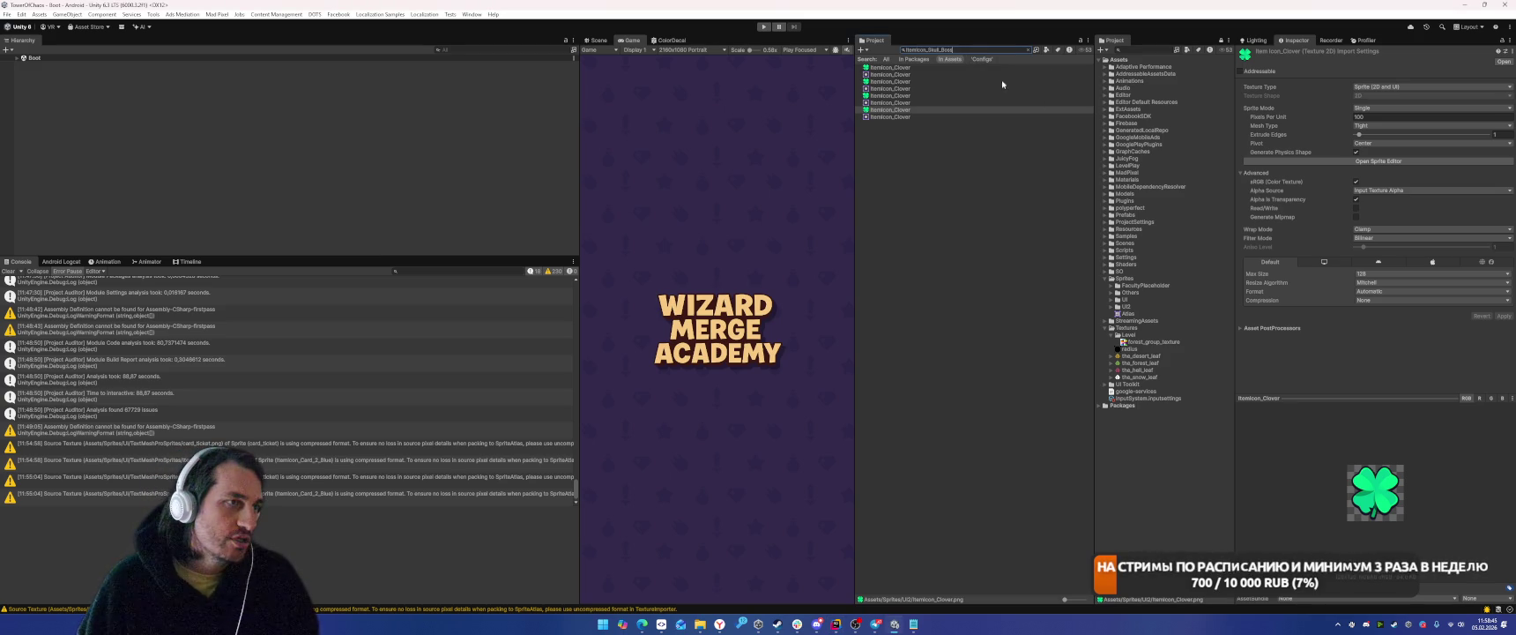
Set ItemIcon_Skull_Boss_Red to Compression None, Max Size 128, and move it into Sprites.
click(909, 151)
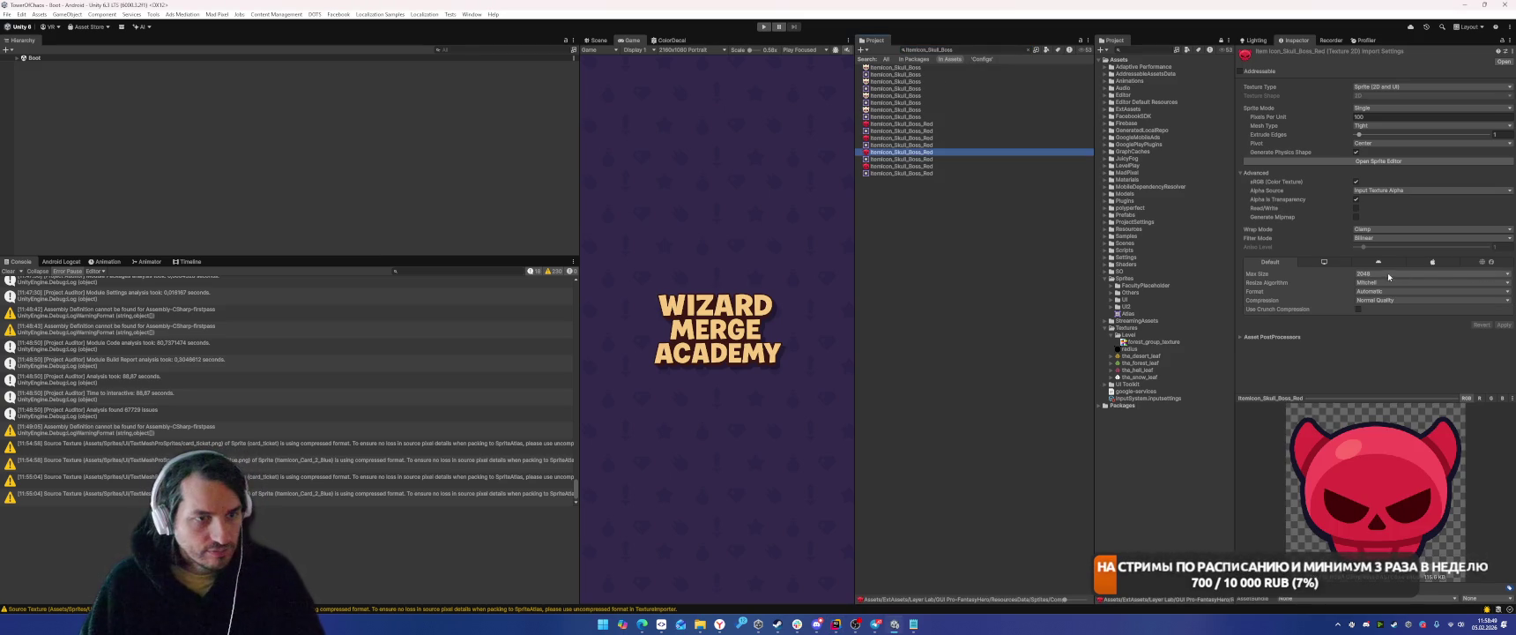
click(1371, 302)
click(1371, 304)
click(1374, 274)
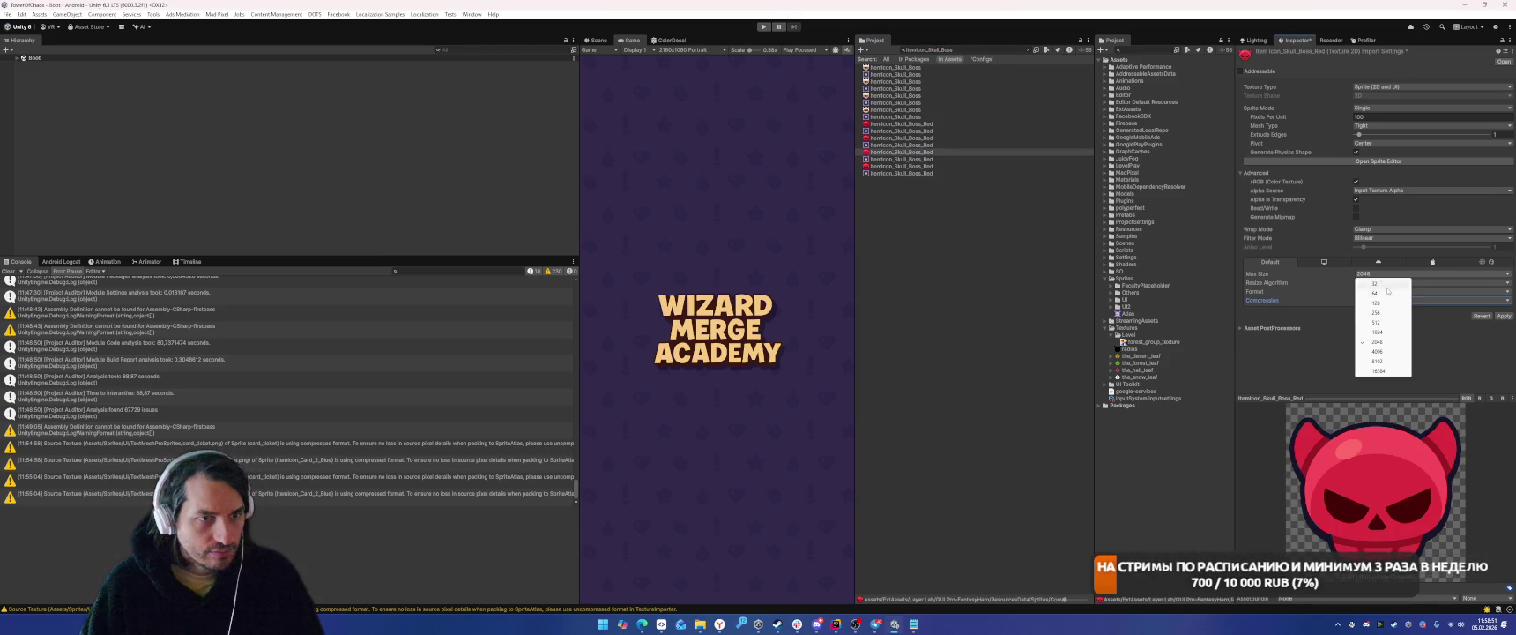
click(1376, 302)
mouse_move(887, 153)
mouse_down()
mouse_move(1145, 262)
mouse_move(1127, 307)
mouse_up()
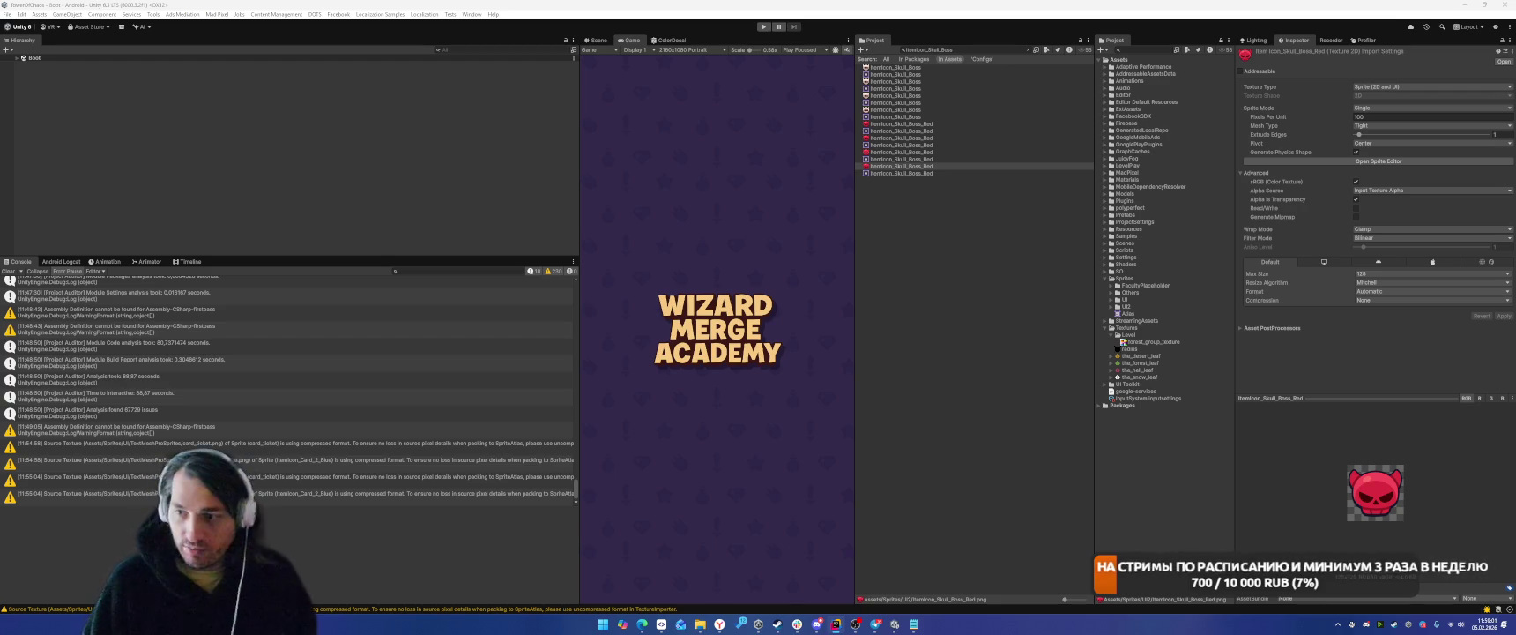
Import a PictoIcon_Fire texture with Compression None and Max Size 128, and apply.
click(987, 50)
text(PictoIcon_Fire)
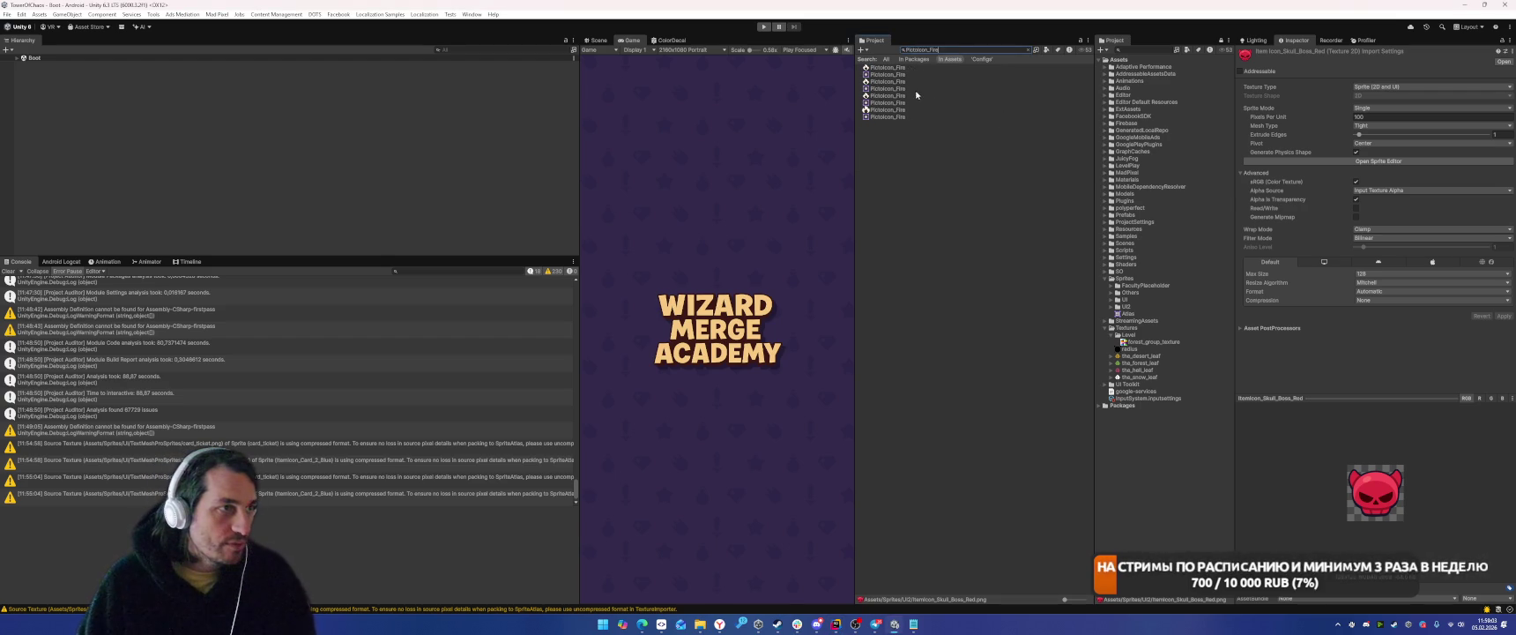
click(903, 96)
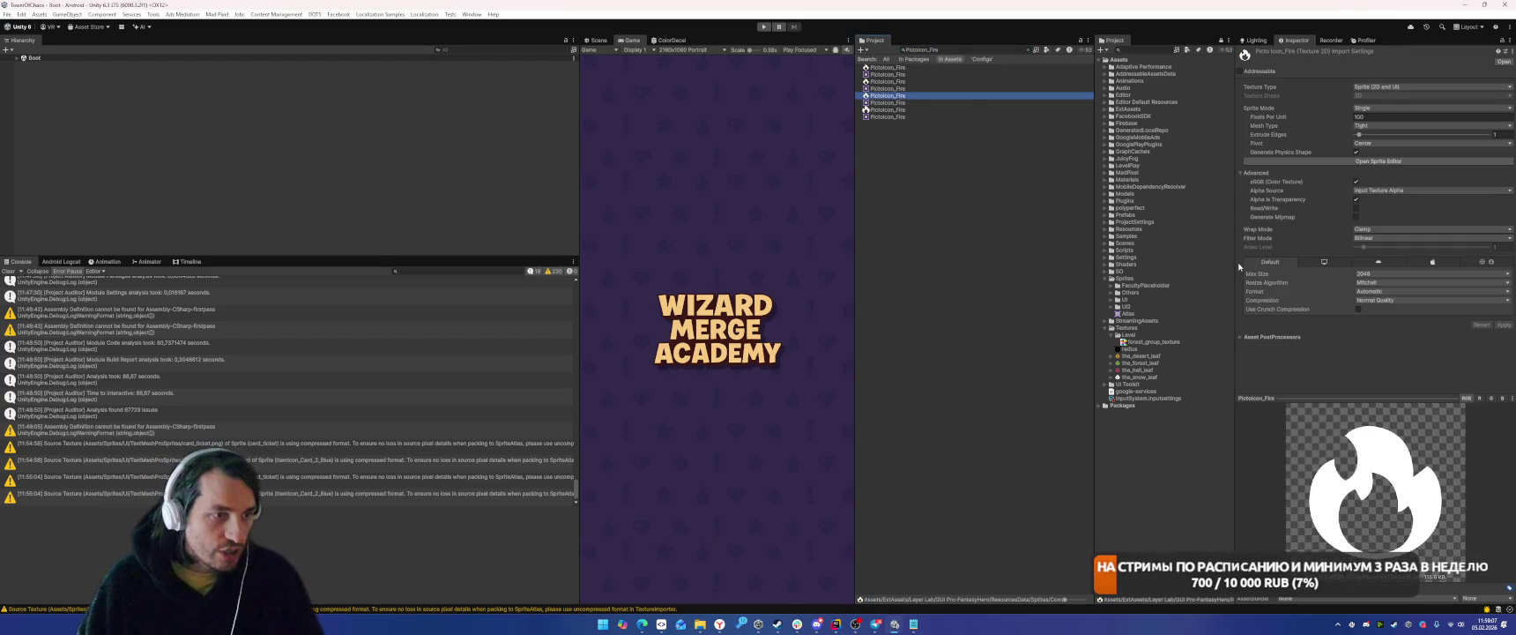
click(1380, 300)
click(1381, 308)
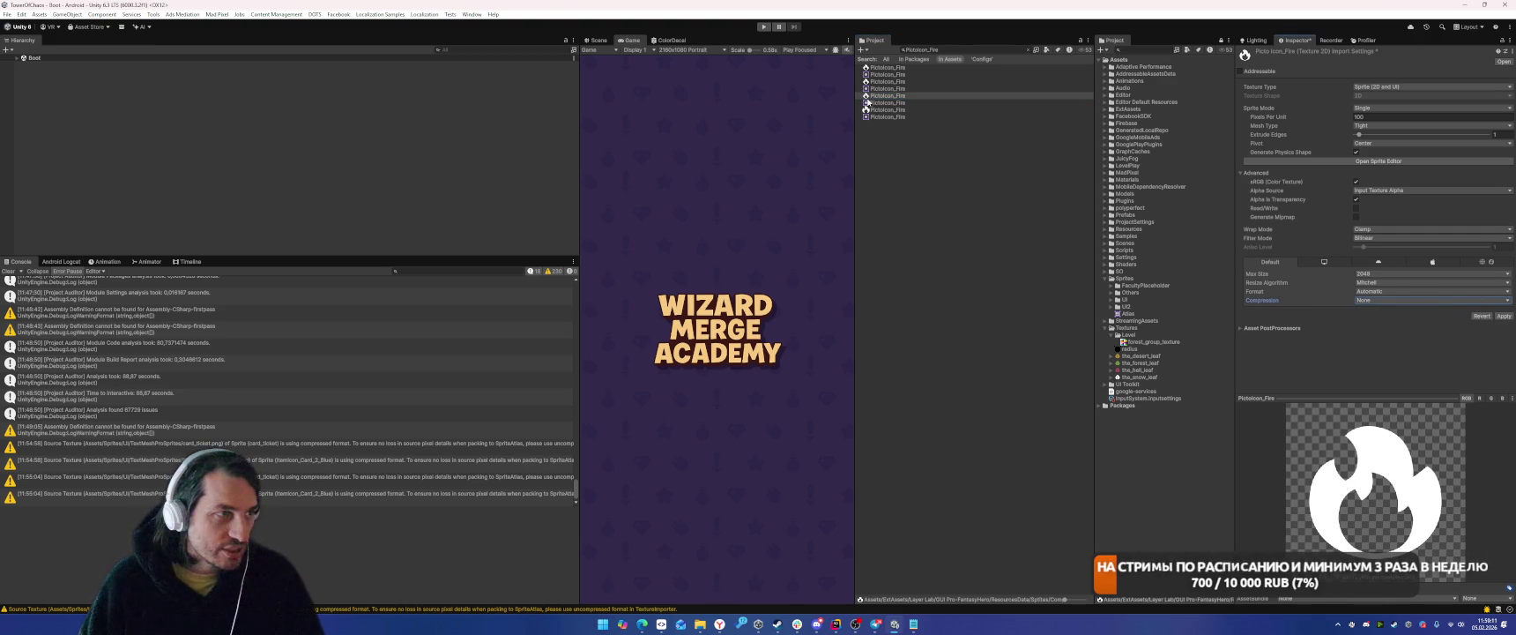
click(1411, 273)
click(1375, 300)
click(1503, 315)
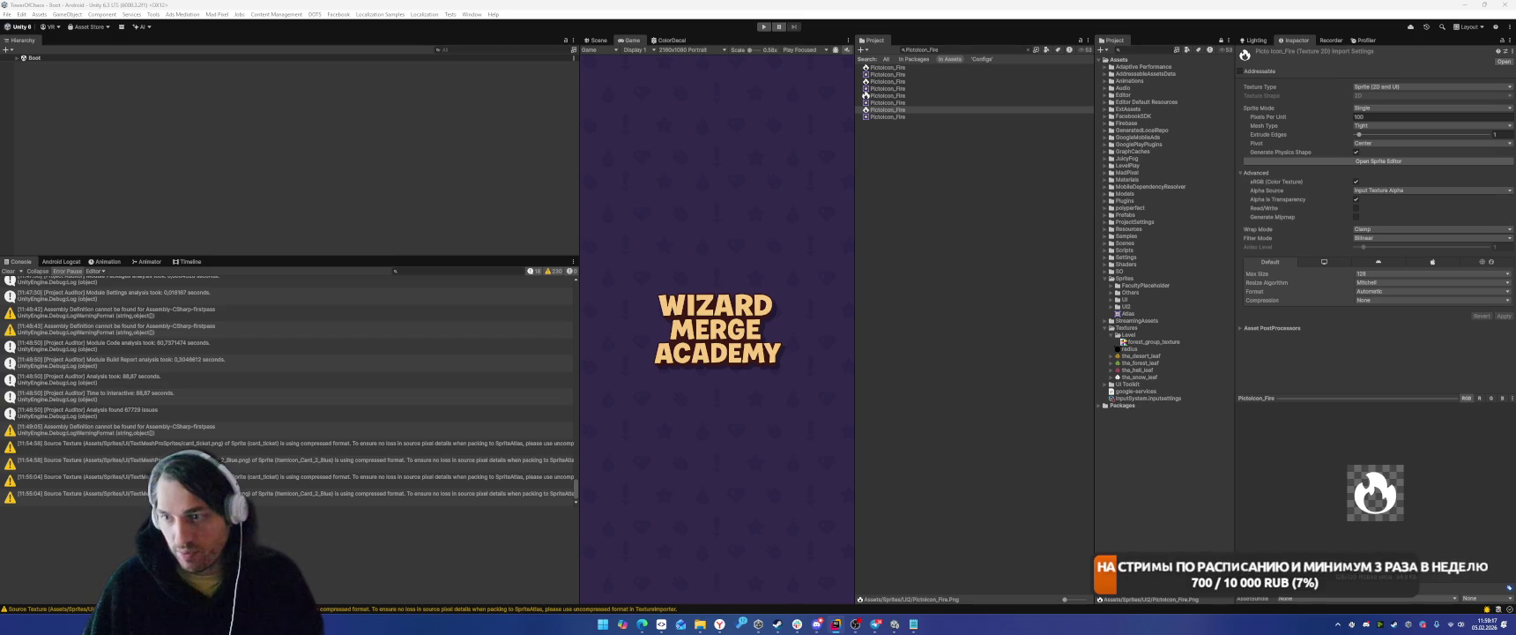
Move ItemIcon_Compass into Sprites/UI2 and import it at max size 128 without compression.
click(964, 51)
text(ItemIcon_Compass)
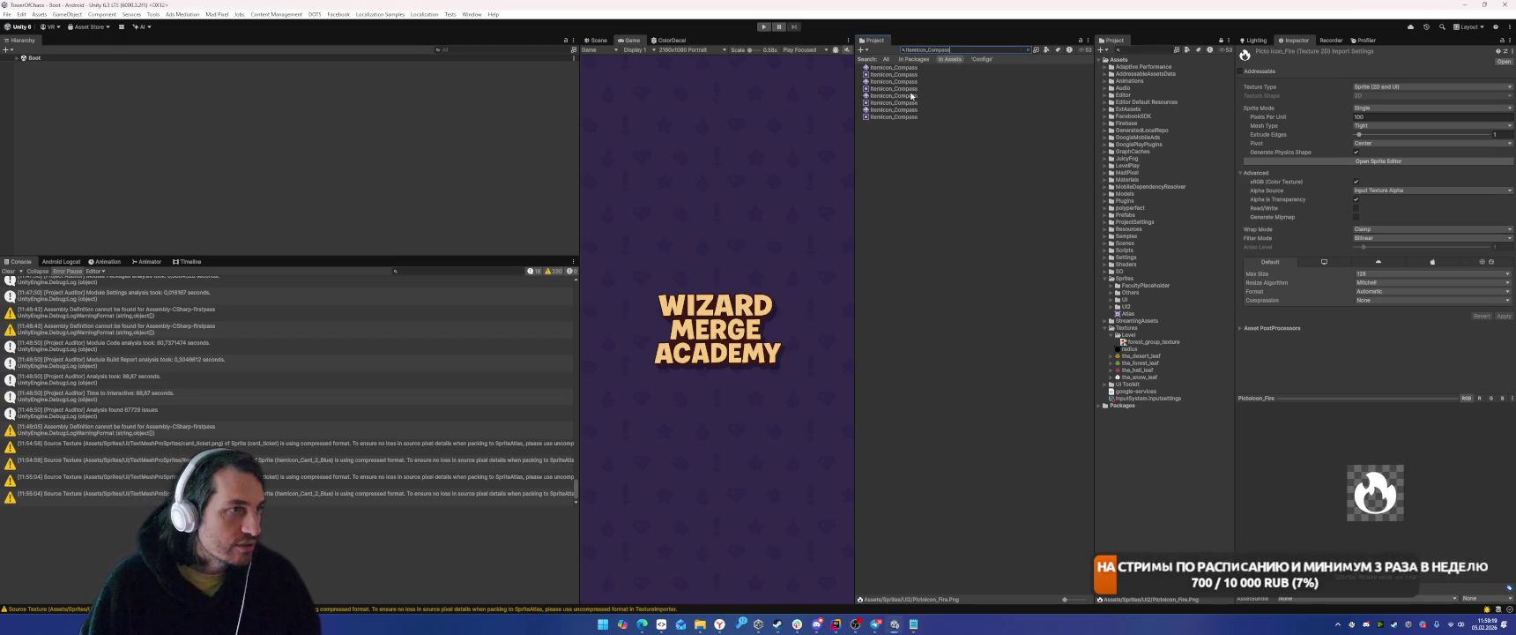
click(894, 95)
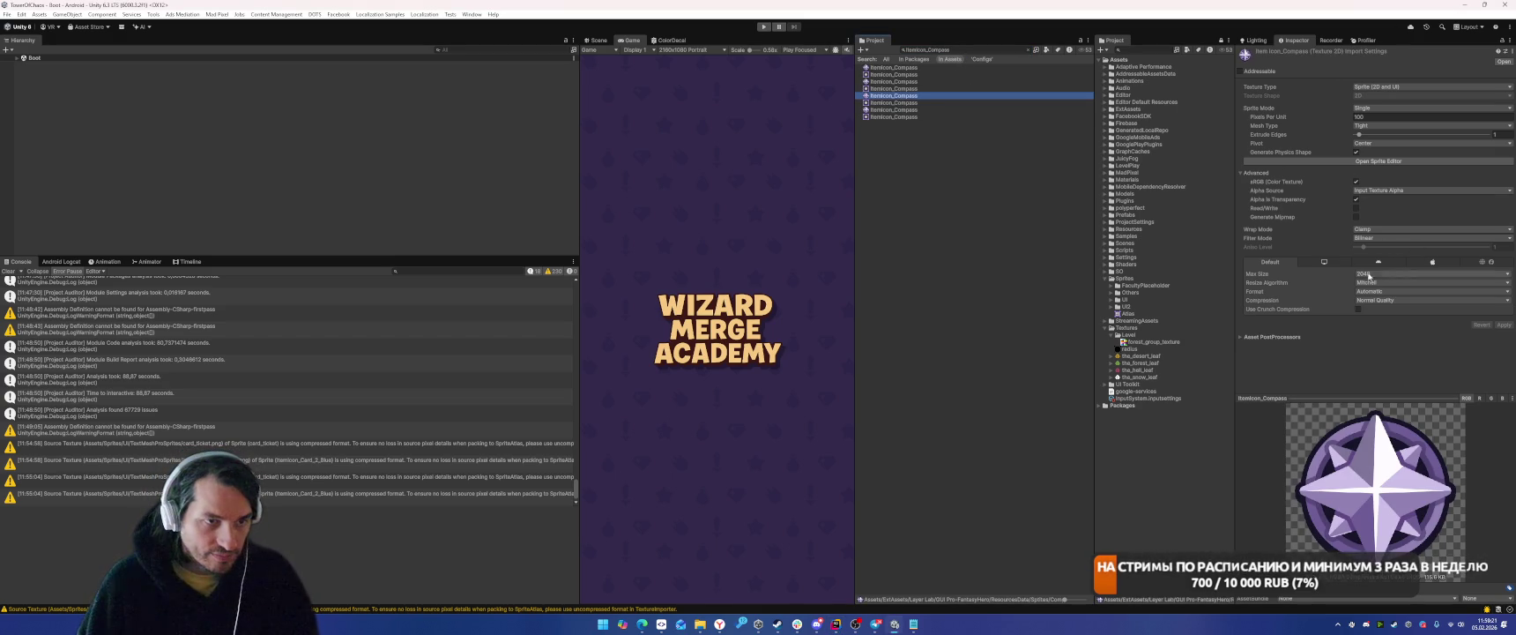
drag(1108, 274, 1128, 306)
click(1428, 273)
click(1384, 296)
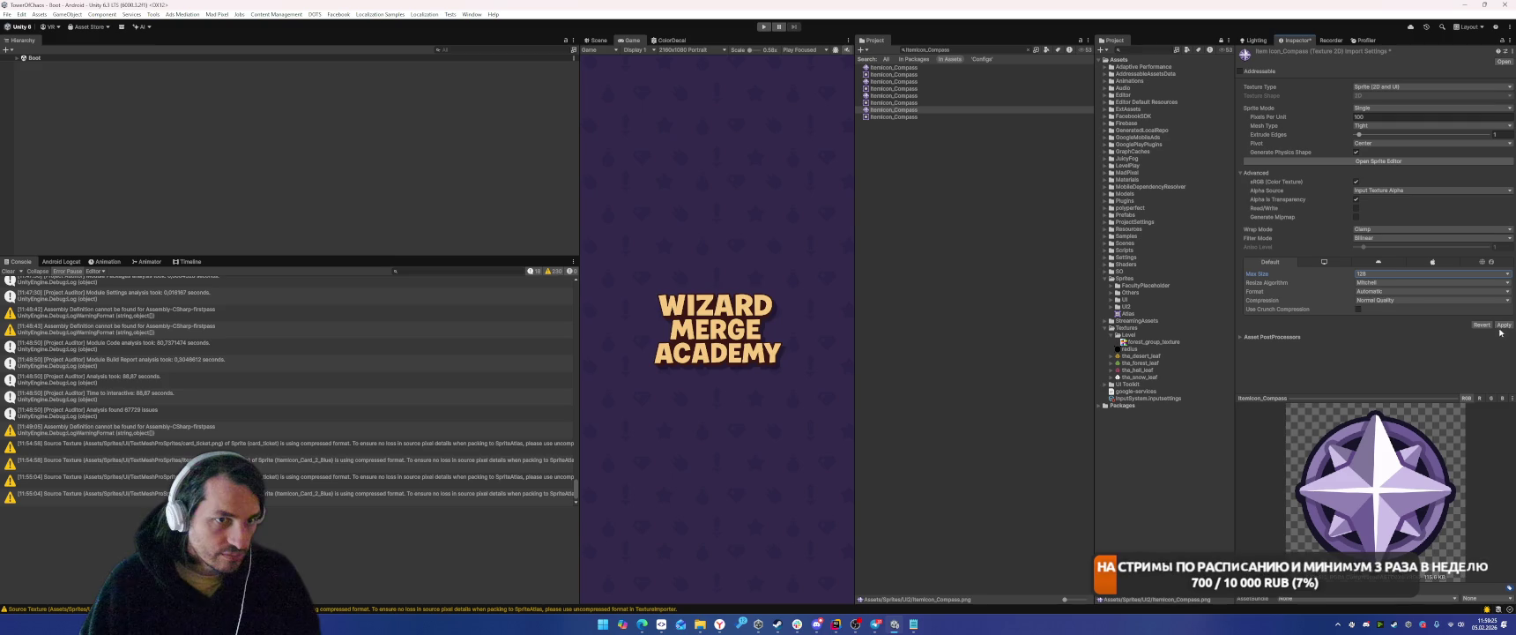
click(1402, 300)
click(1374, 306)
click(1500, 316)
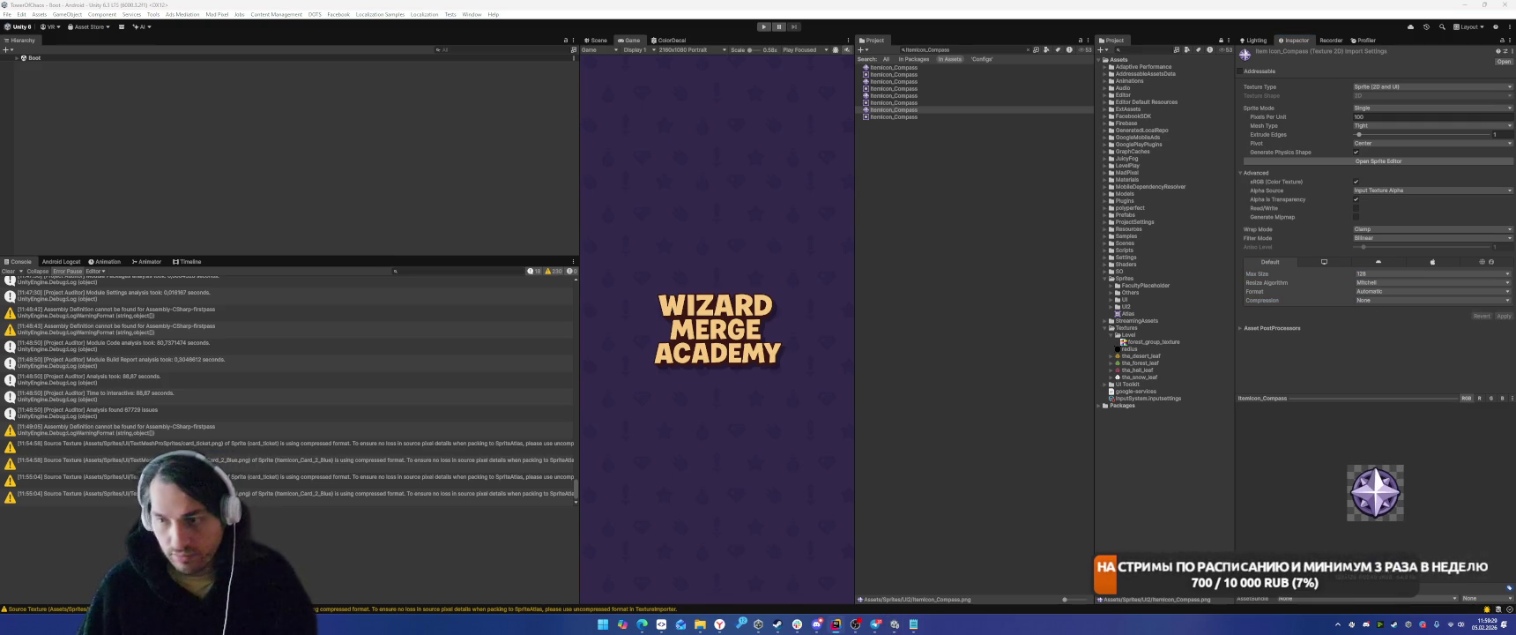
Move PictoIcon_Snowflake into Sprites/UI2 and import it at max size 128 without compression.
key(ctrl+f)
text(PictoIcon_Snowflake)
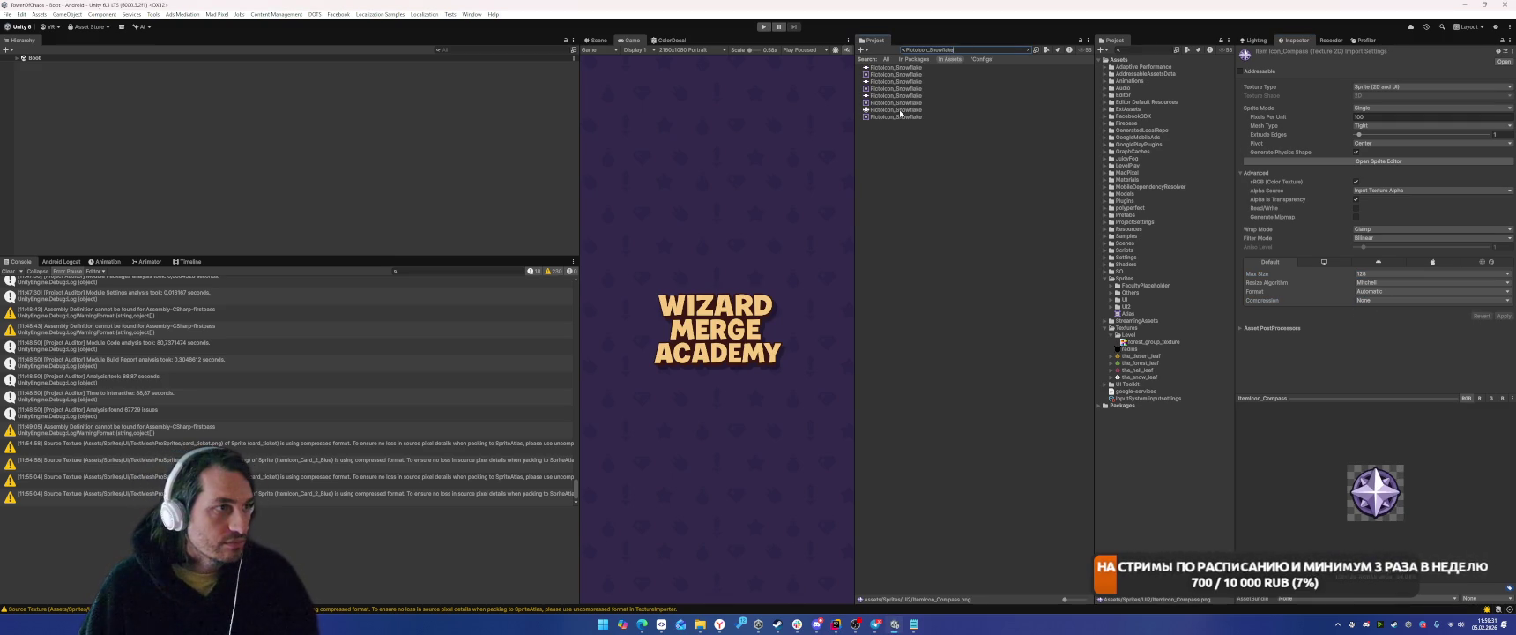
click(911, 97)
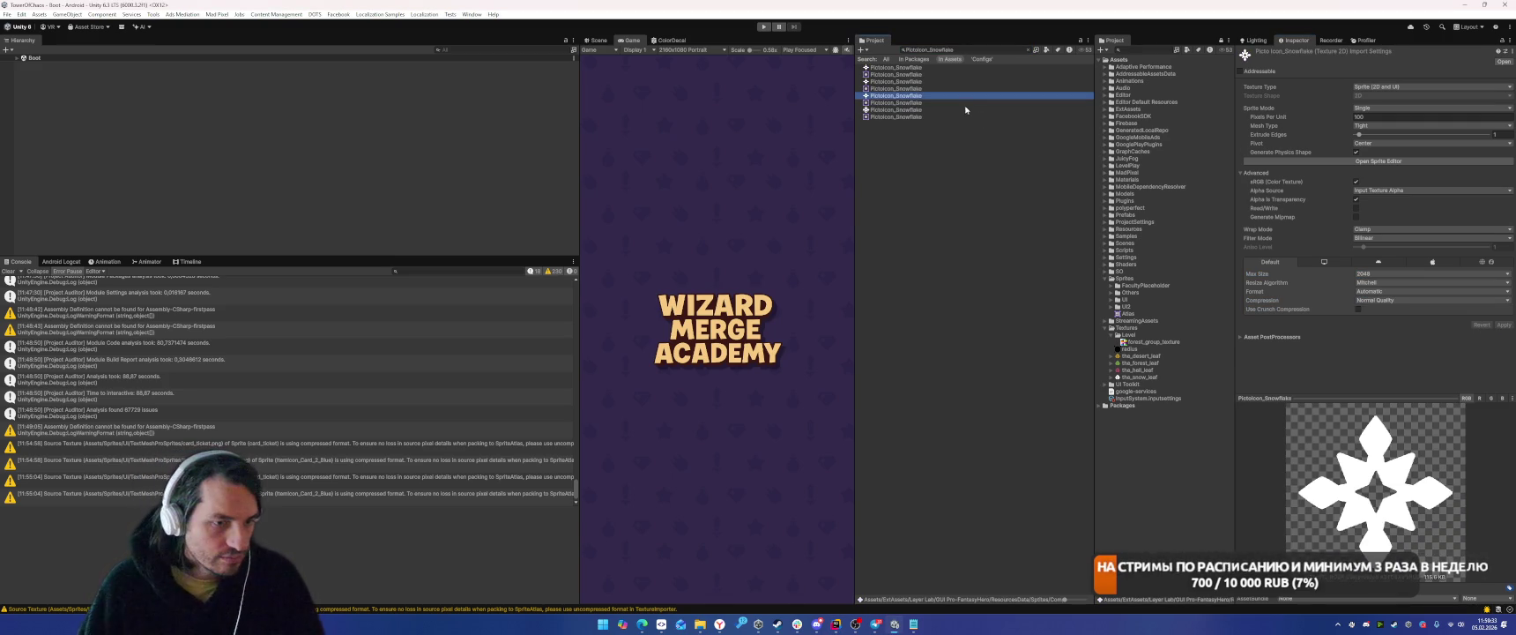
mouse_move(877, 98)
mouse_down()
mouse_move(1174, 335)
mouse_move(1131, 308)
mouse_up()
click(1381, 274)
click(1382, 303)
click(1384, 299)
click(1385, 306)
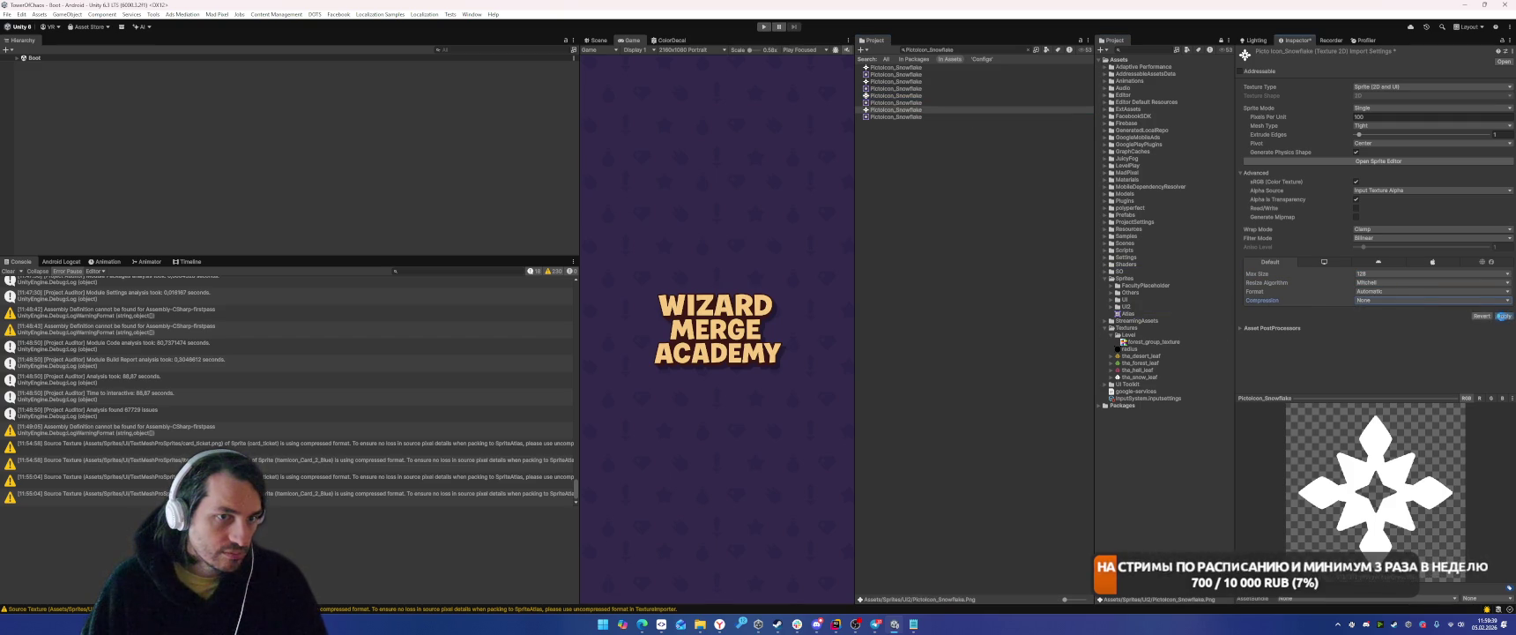
click(1504, 315)
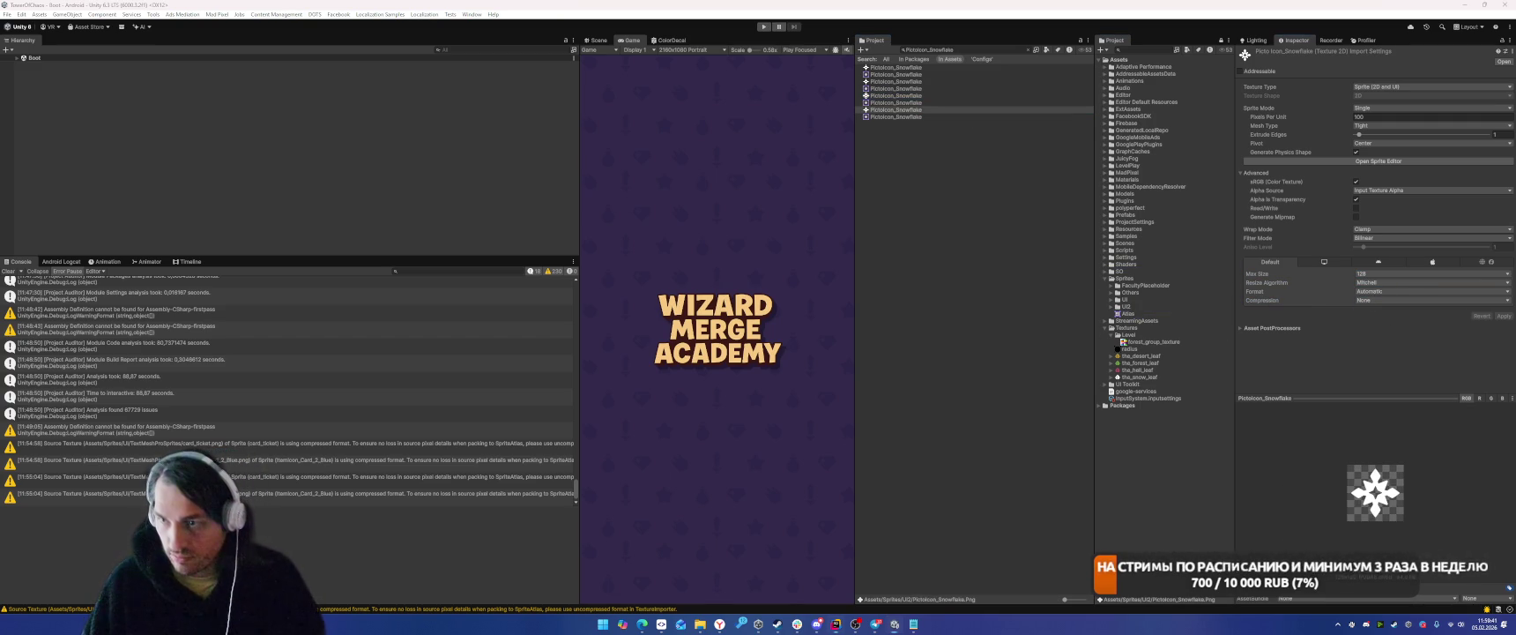
click(967, 49)
Move ItemIcon_Potion_Purple into UI2 and import it uncompressed at max size 128.
text(ItemIcon_Potion_Purple)
click(896, 96)
mouse_move(890, 100)
mouse_down()
mouse_move(1137, 239)
mouse_move(1131, 325)
mouse_move(1127, 306)
mouse_up()
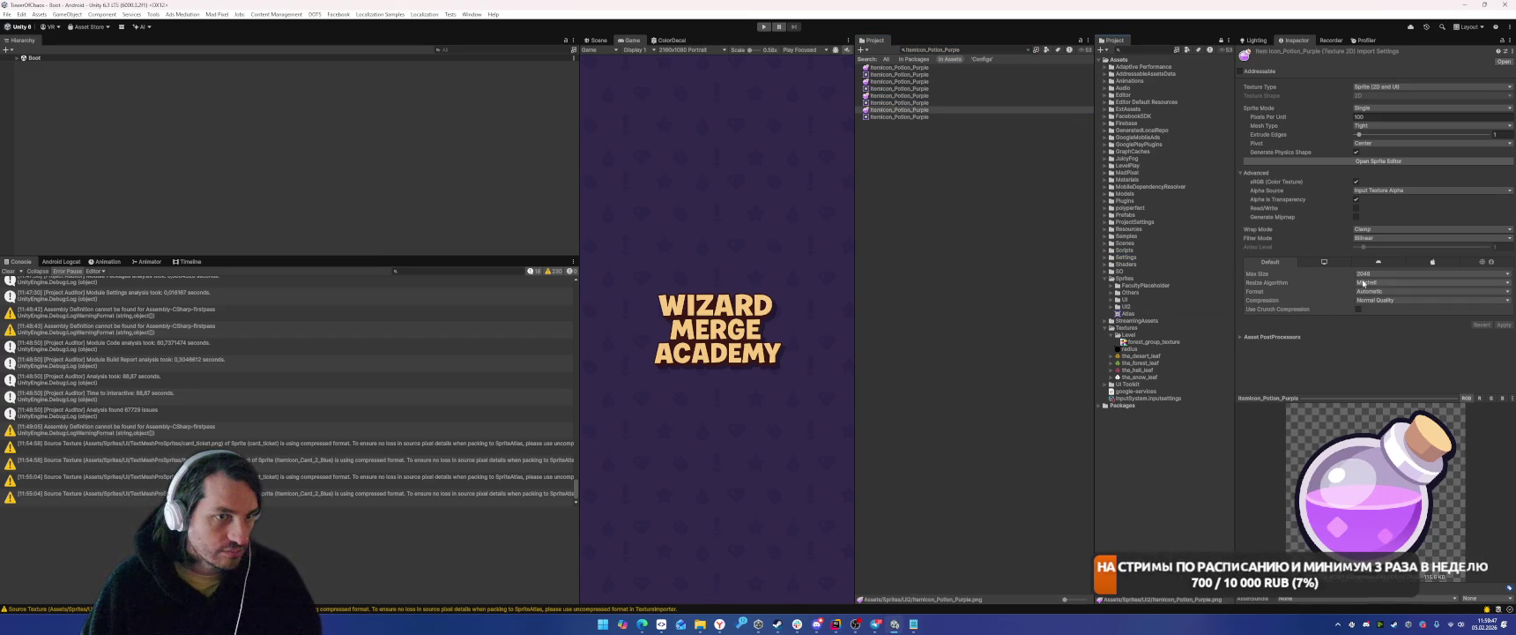
click(1388, 300)
click(1385, 310)
click(1388, 274)
click(1384, 304)
click(1504, 315)
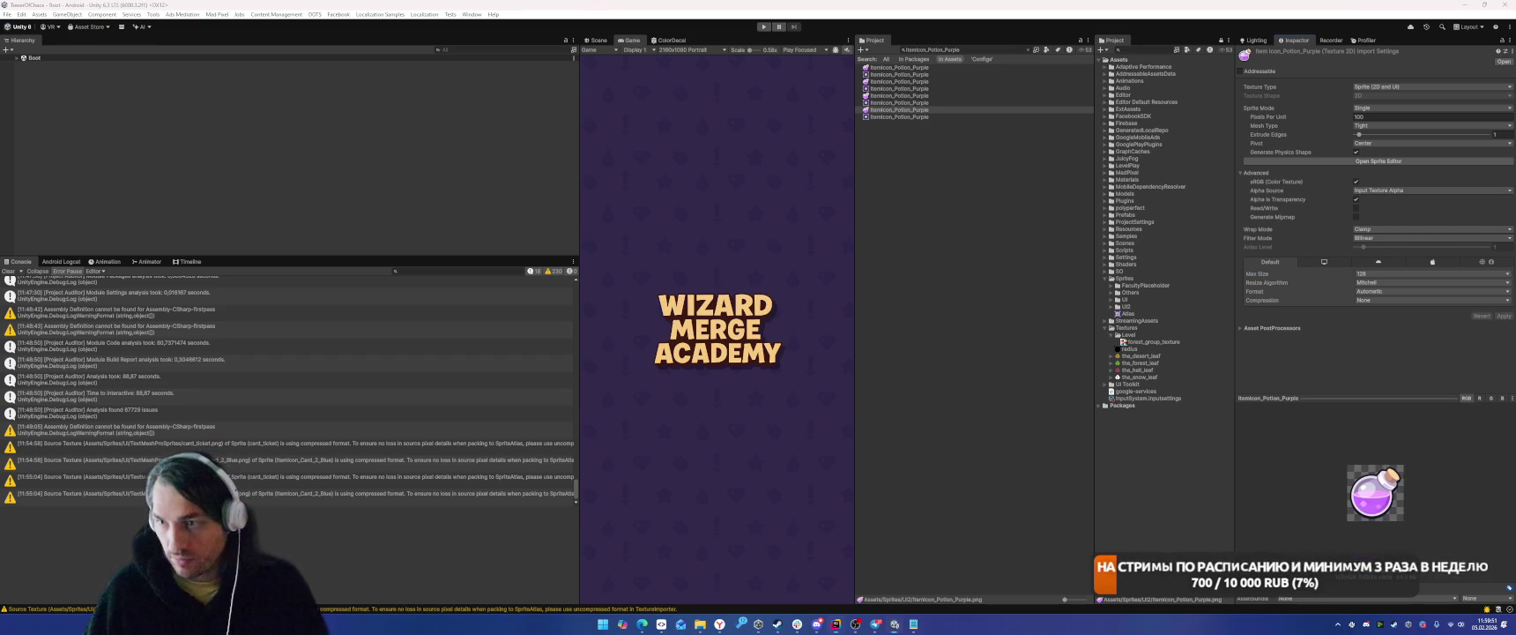
Move ItemIcon_Potion_Green into UI2 and import it uncompressed at max size 128.
click(969, 49)
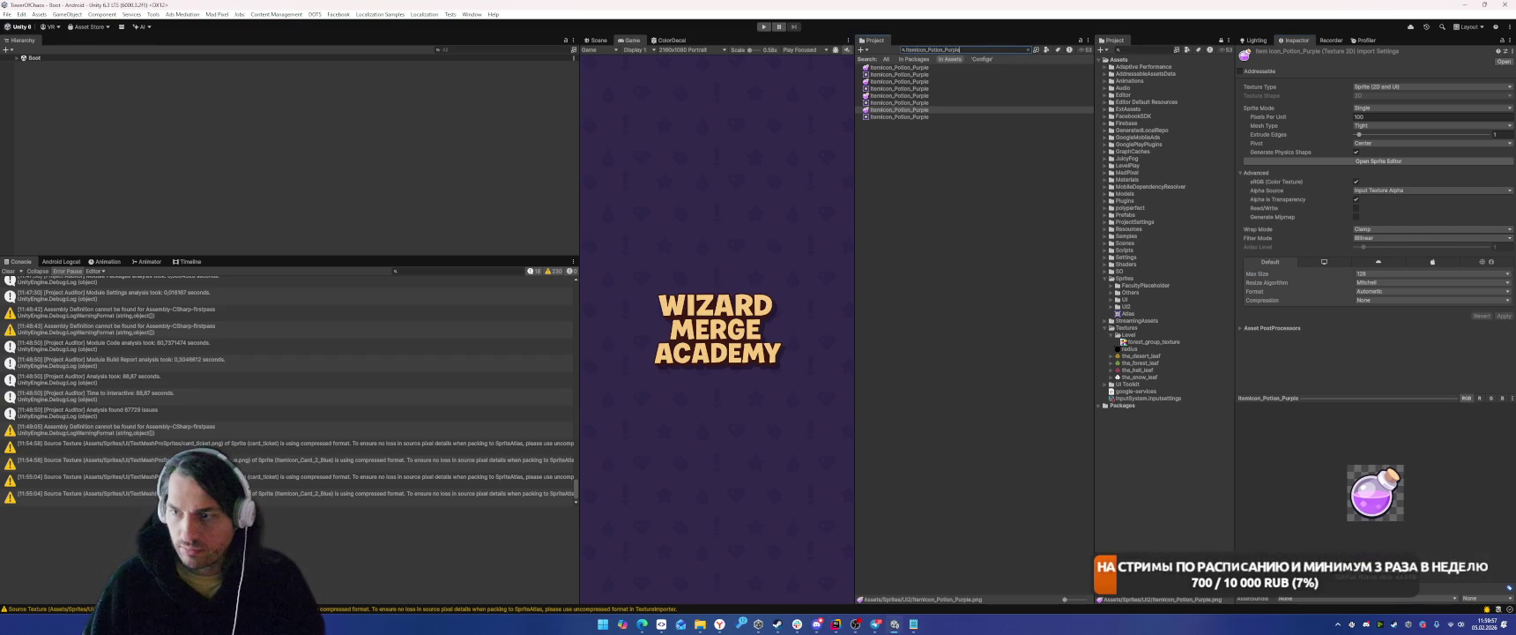
key(ctrl+v)
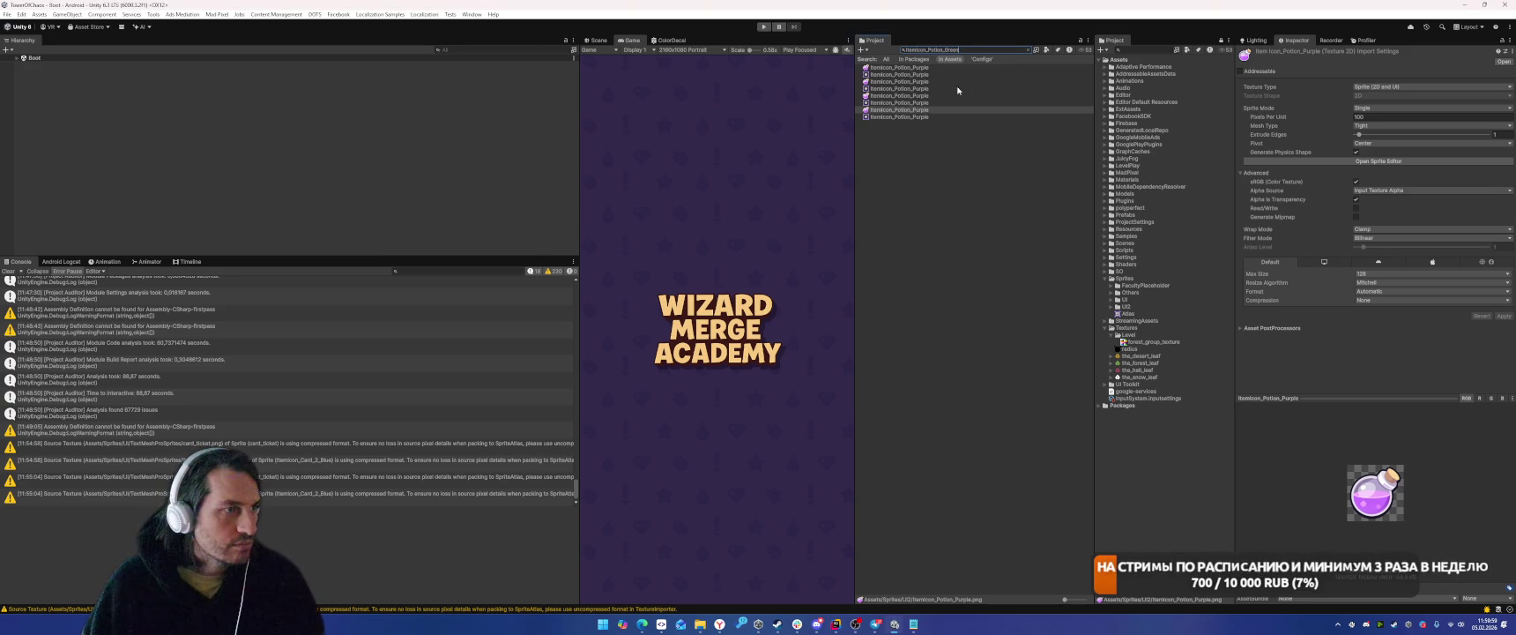
text(Green)
click(914, 96)
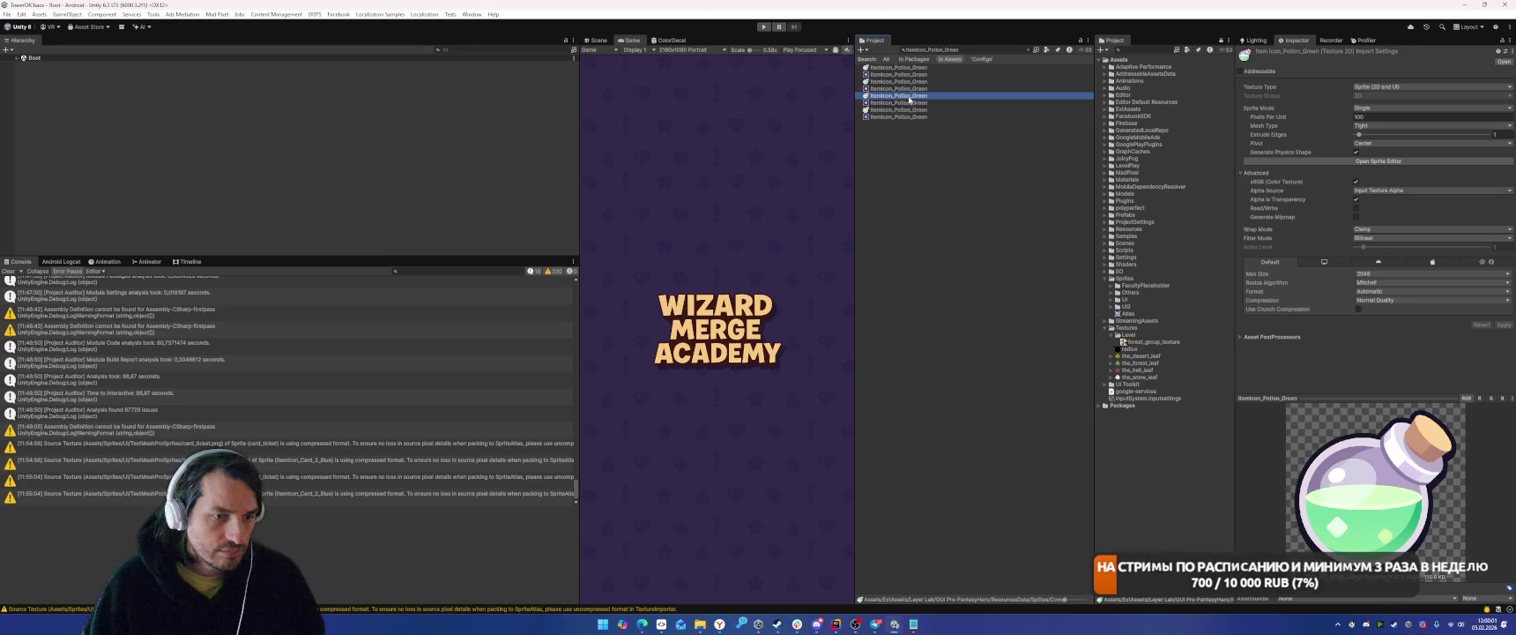
click(1374, 273)
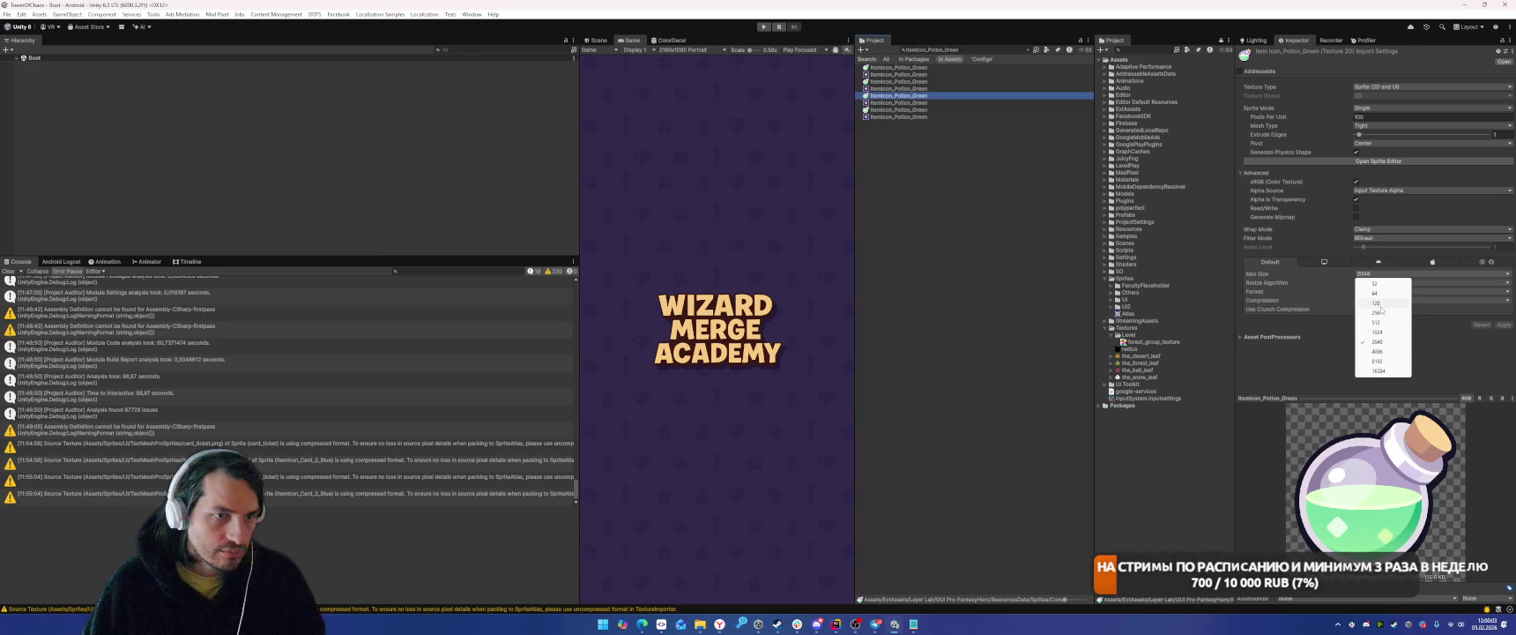
click(1388, 299)
drag(895, 106, 1144, 301)
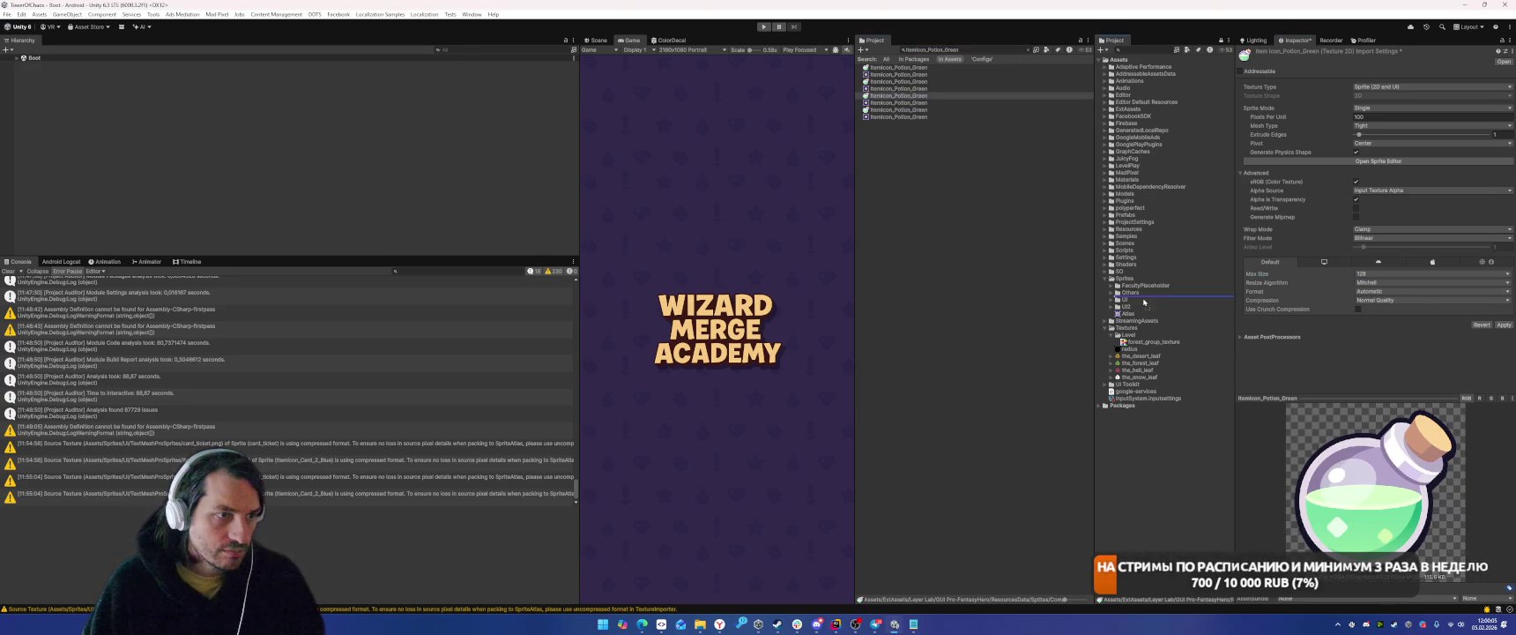
click(1388, 300)
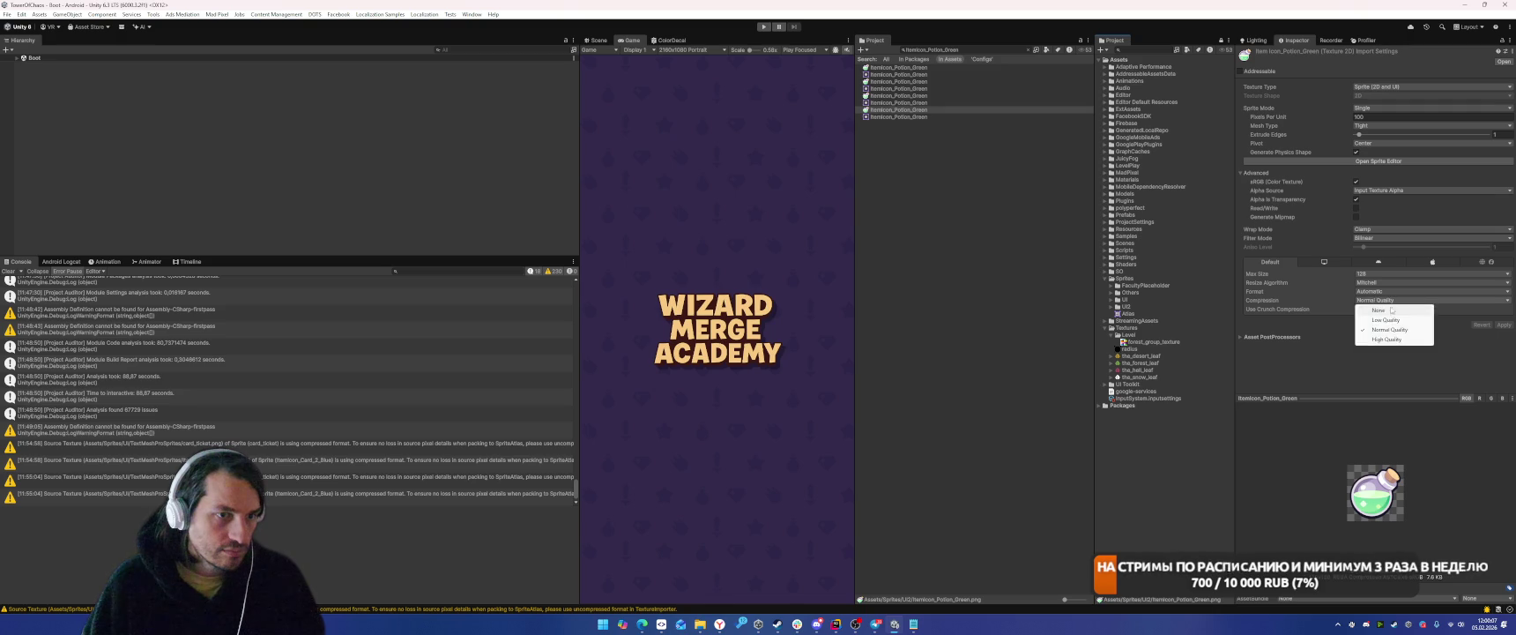
click(1384, 306)
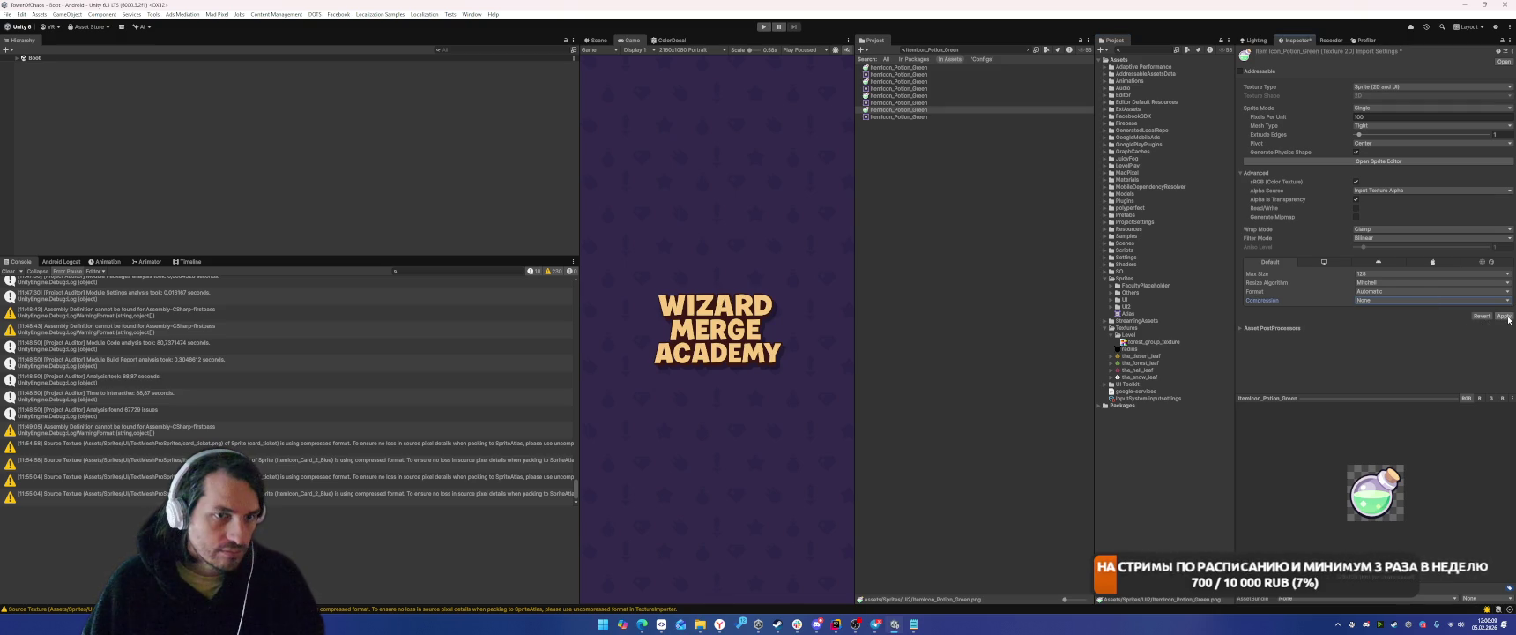
click(1504, 315)
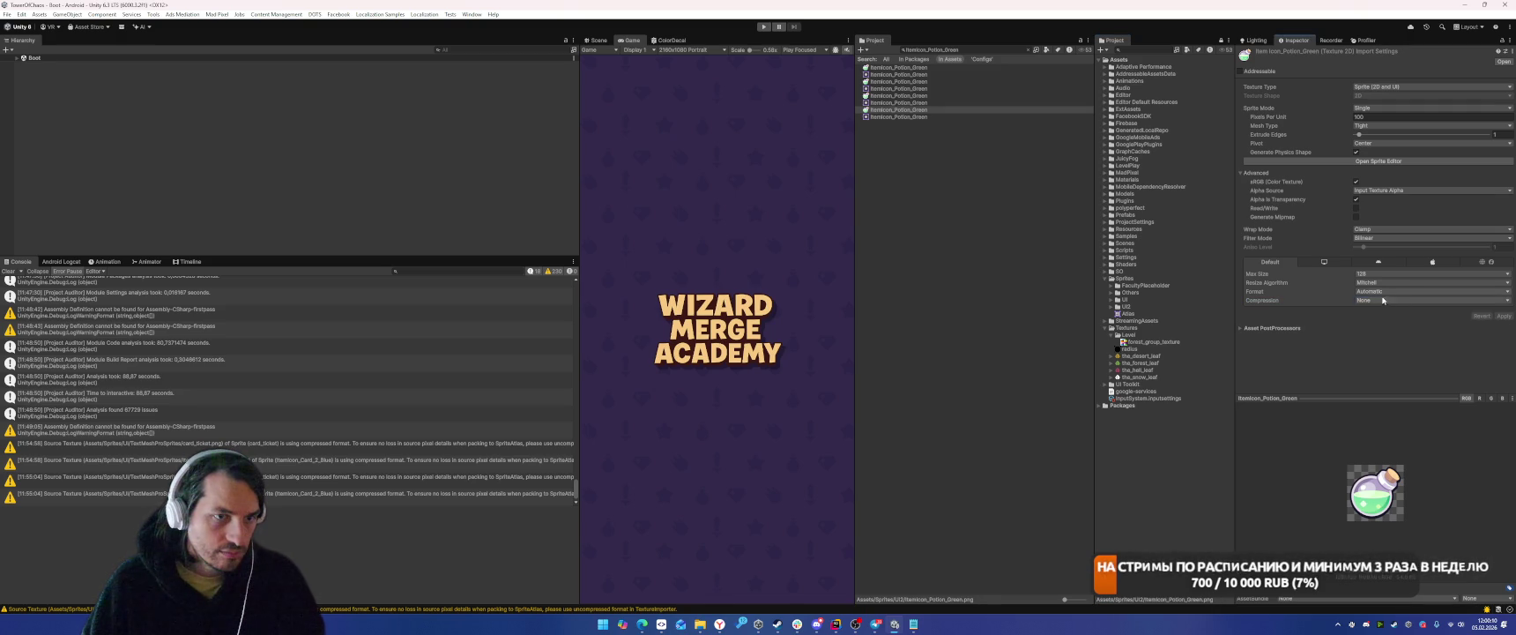
click(1110, 306)
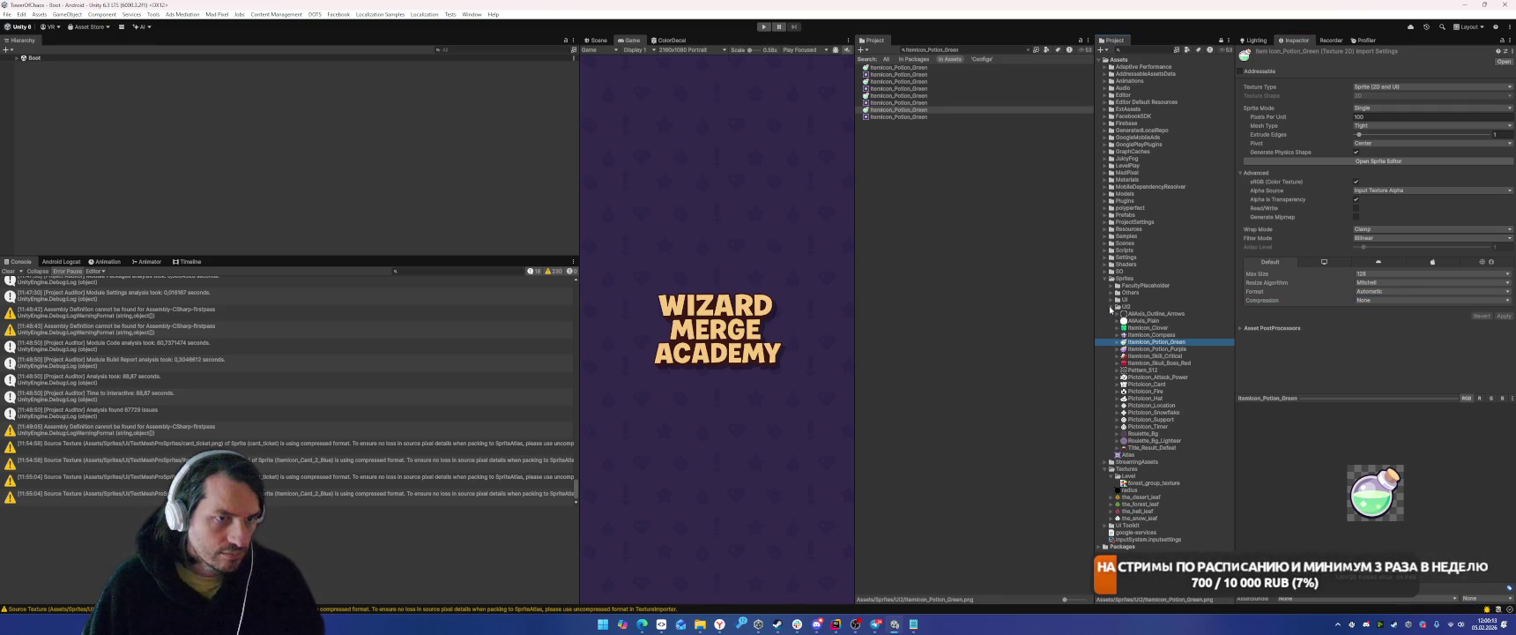
click(1110, 307)
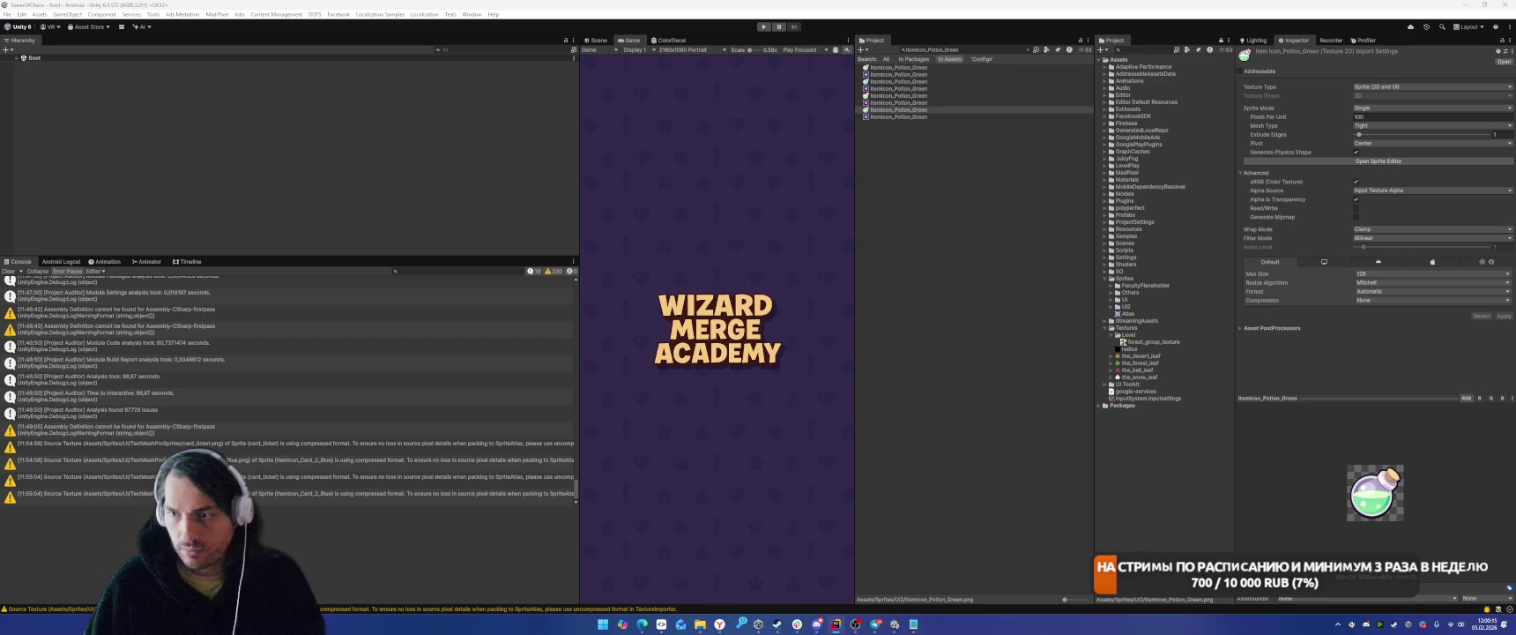
Move the Itemicon_Crown_2 texture into the UI folder and import it uncompressed at 128.
click(965, 50)
key(ctrl+v)
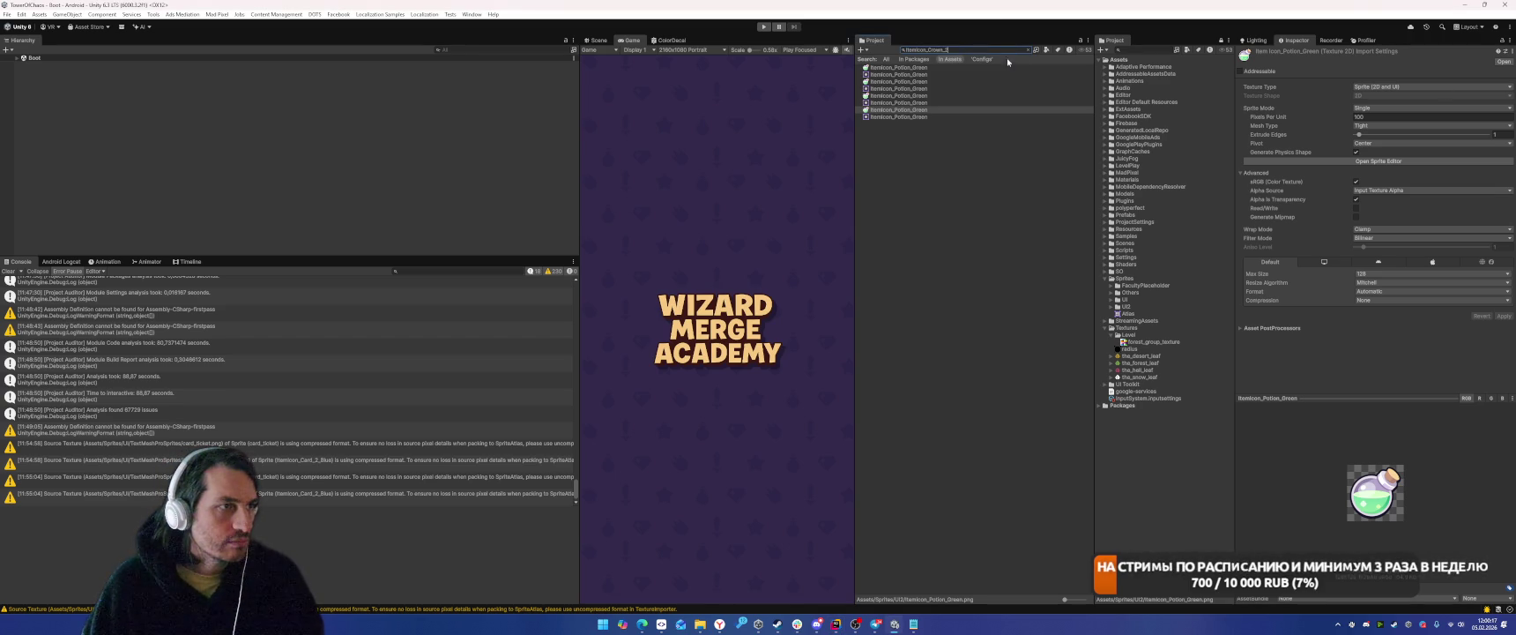
click(892, 95)
mouse_move(887, 97)
mouse_down()
mouse_move(1140, 301)
mouse_move(1127, 306)
mouse_up()
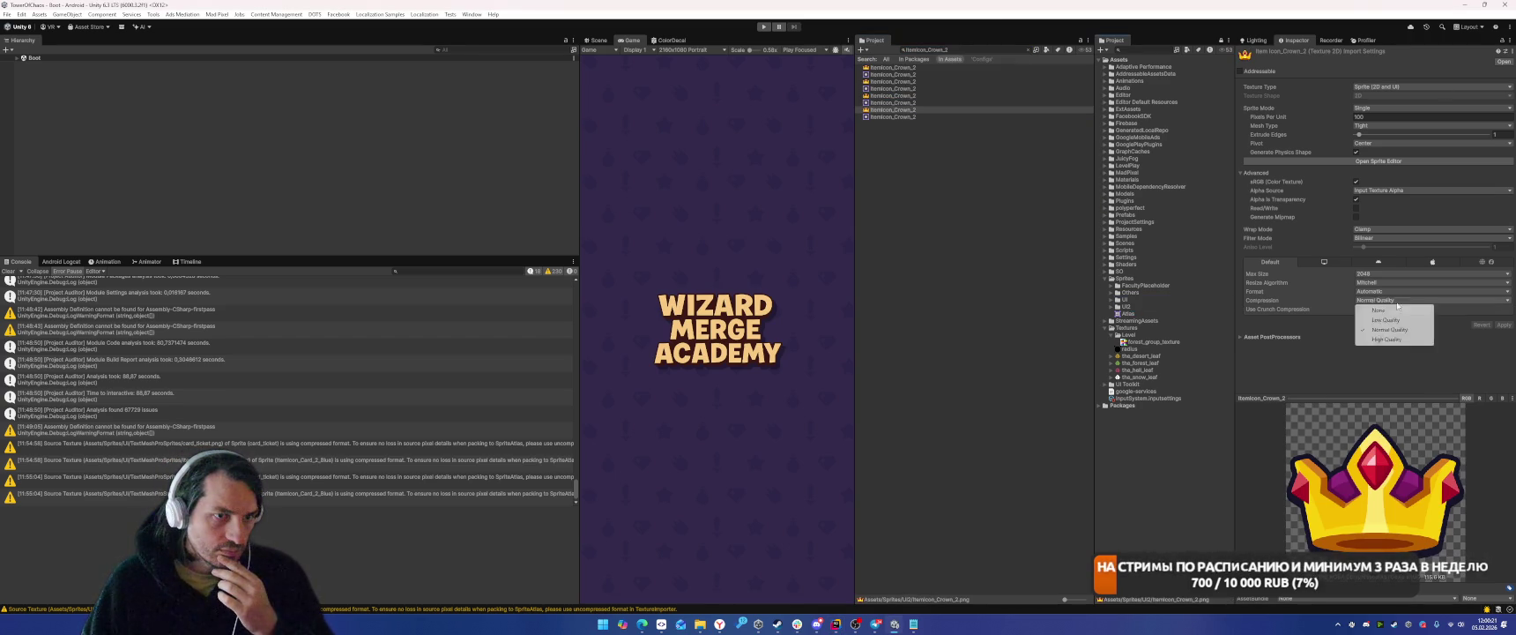
click(1378, 311)
click(1384, 274)
click(1377, 299)
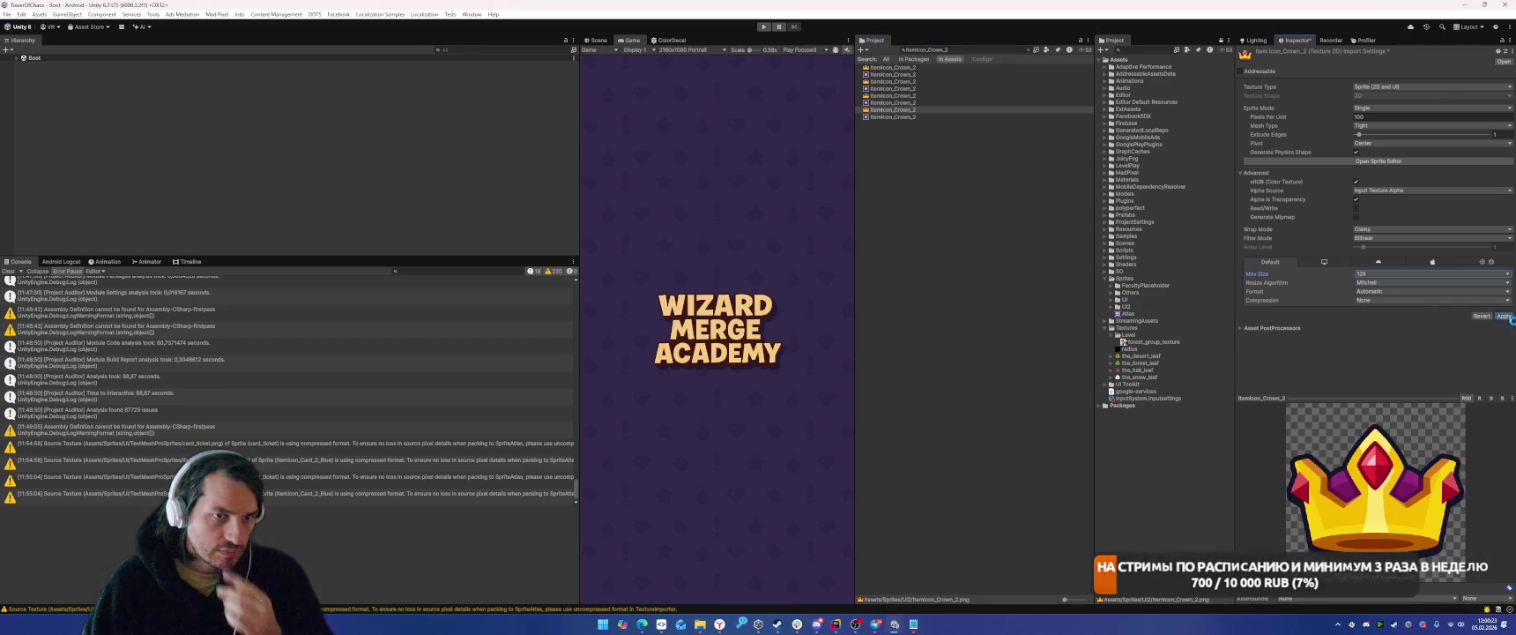
click(1506, 317)
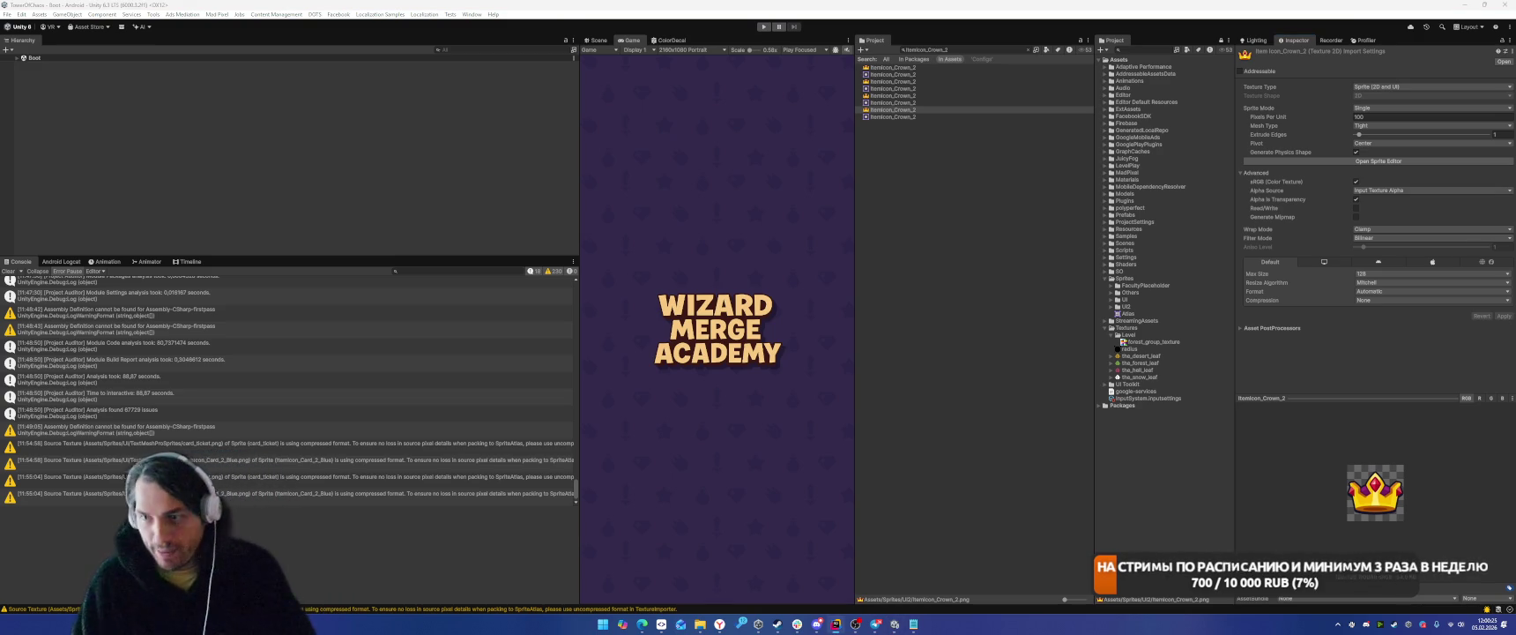
click(970, 50)
Move the larger Itemicon_Coin_Gold texture into UI2 and apply Max Size 128 and Compression None.
text(Itemicon_Coin_Gold)
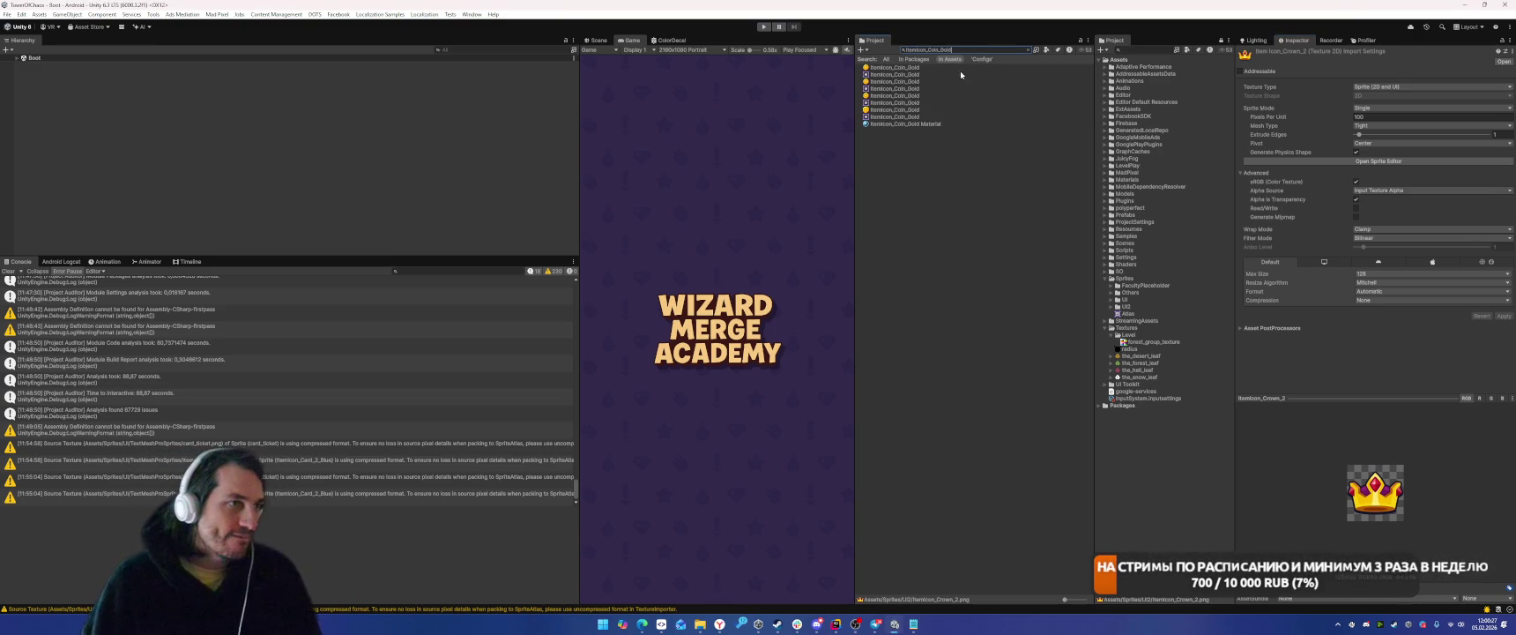
click(897, 110)
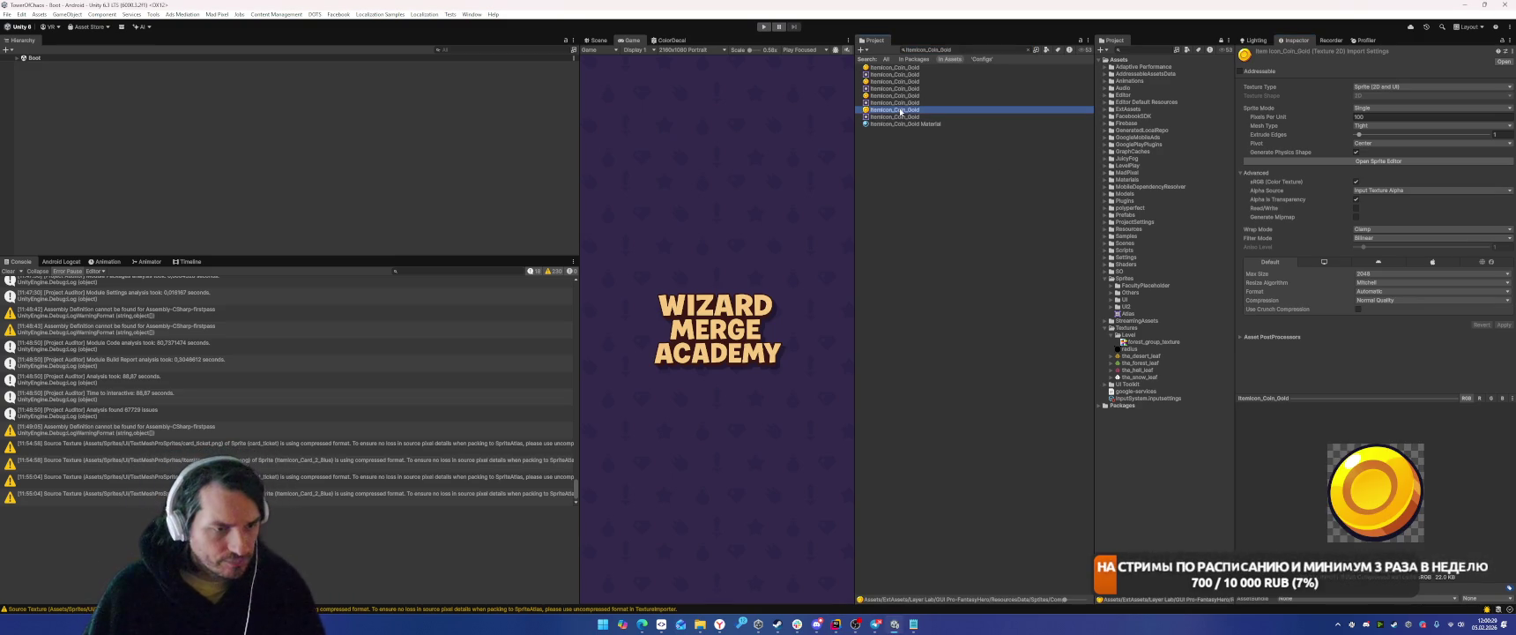
key(Up)
key(Up)
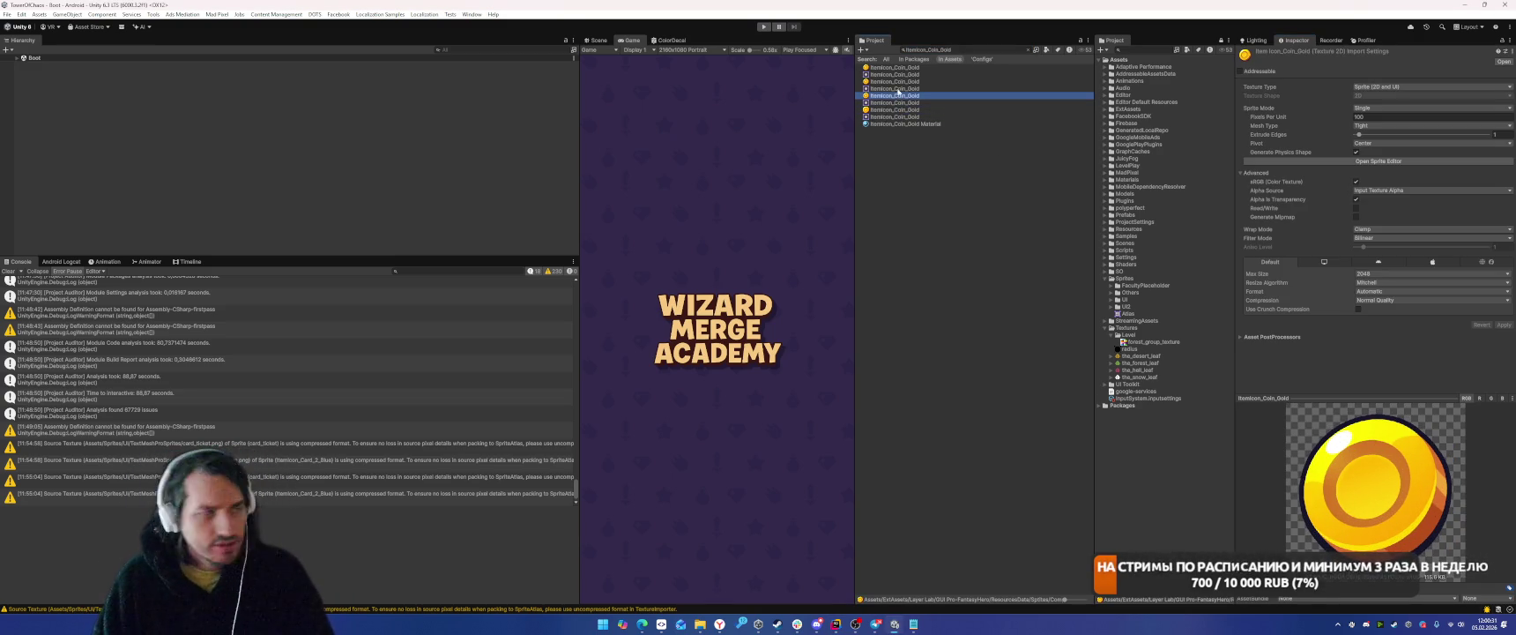
mouse_move(890, 99)
mouse_down()
mouse_move(1190, 353)
mouse_move(1135, 309)
mouse_up()
click(1428, 299)
click(1375, 309)
click(1374, 276)
click(1375, 302)
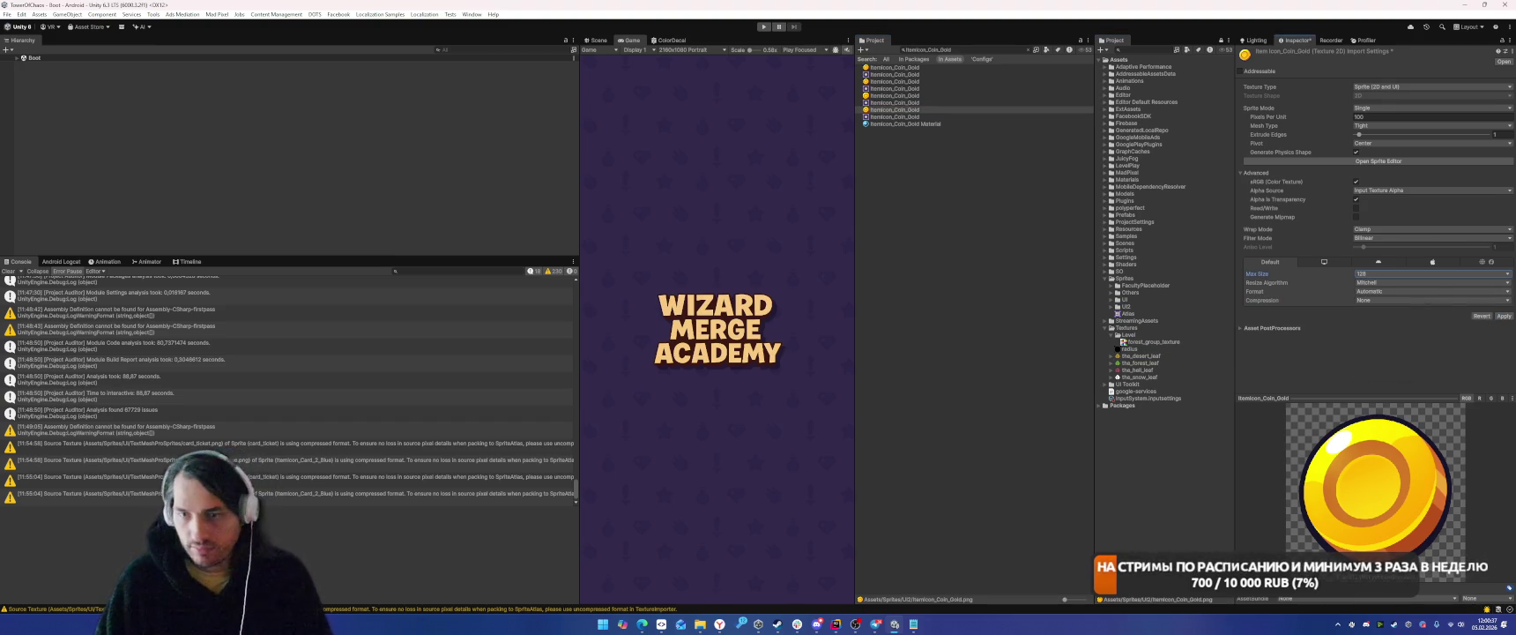
click(1504, 315)
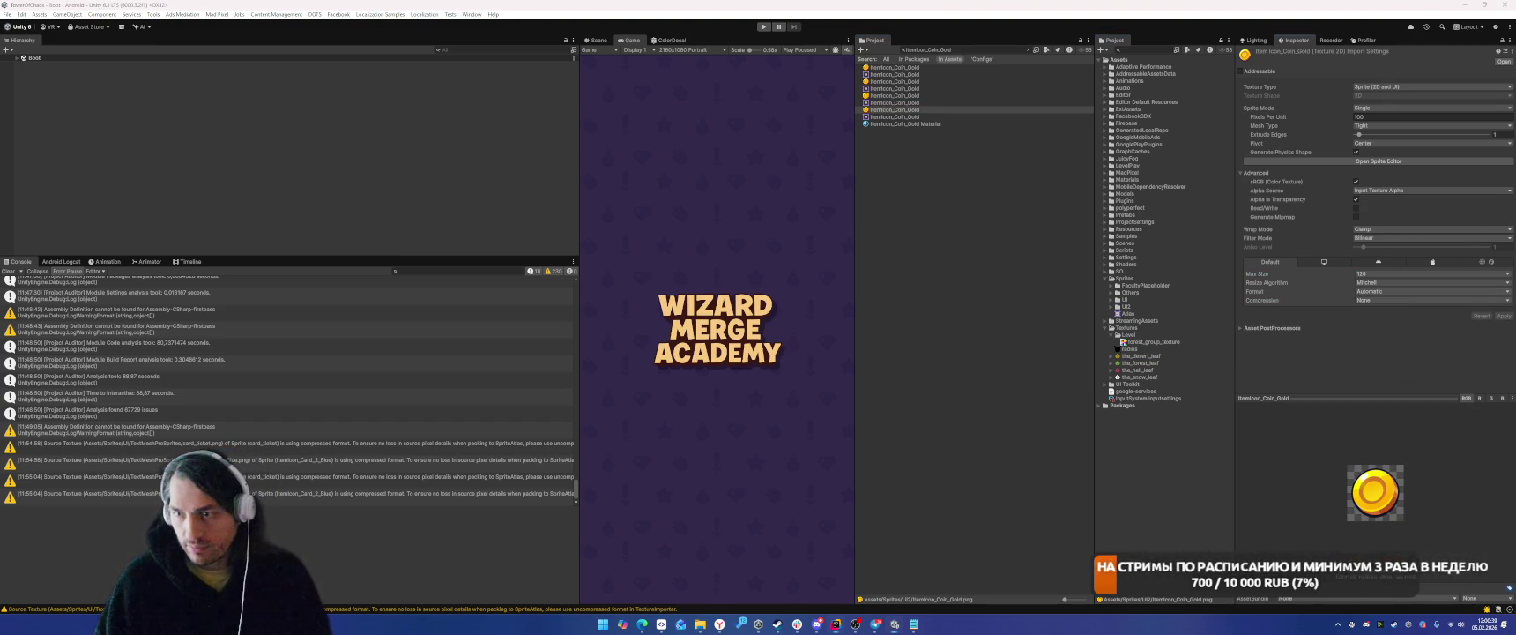
Set the ItemIcon_Skill_Attack_timer texture to Max Size 128, Compression None, and apply.
click(937, 47)
key(ctrl+v)
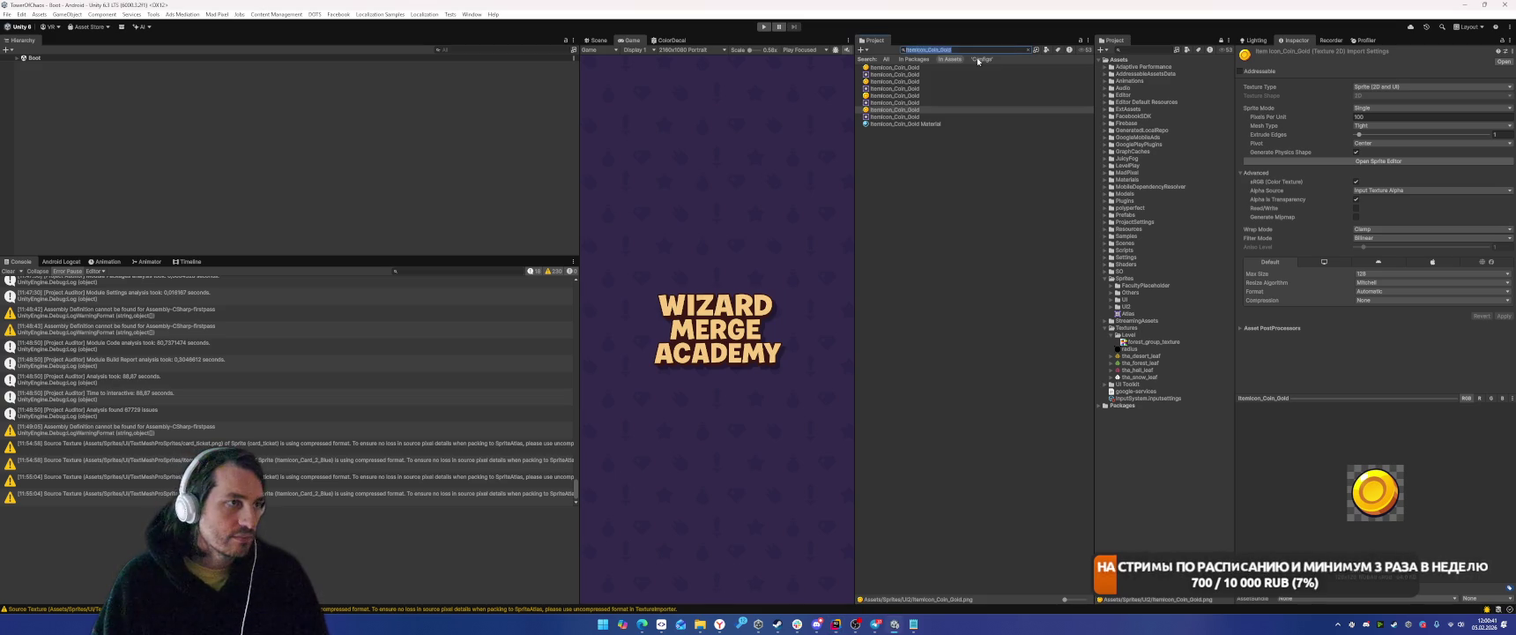
click(900, 69)
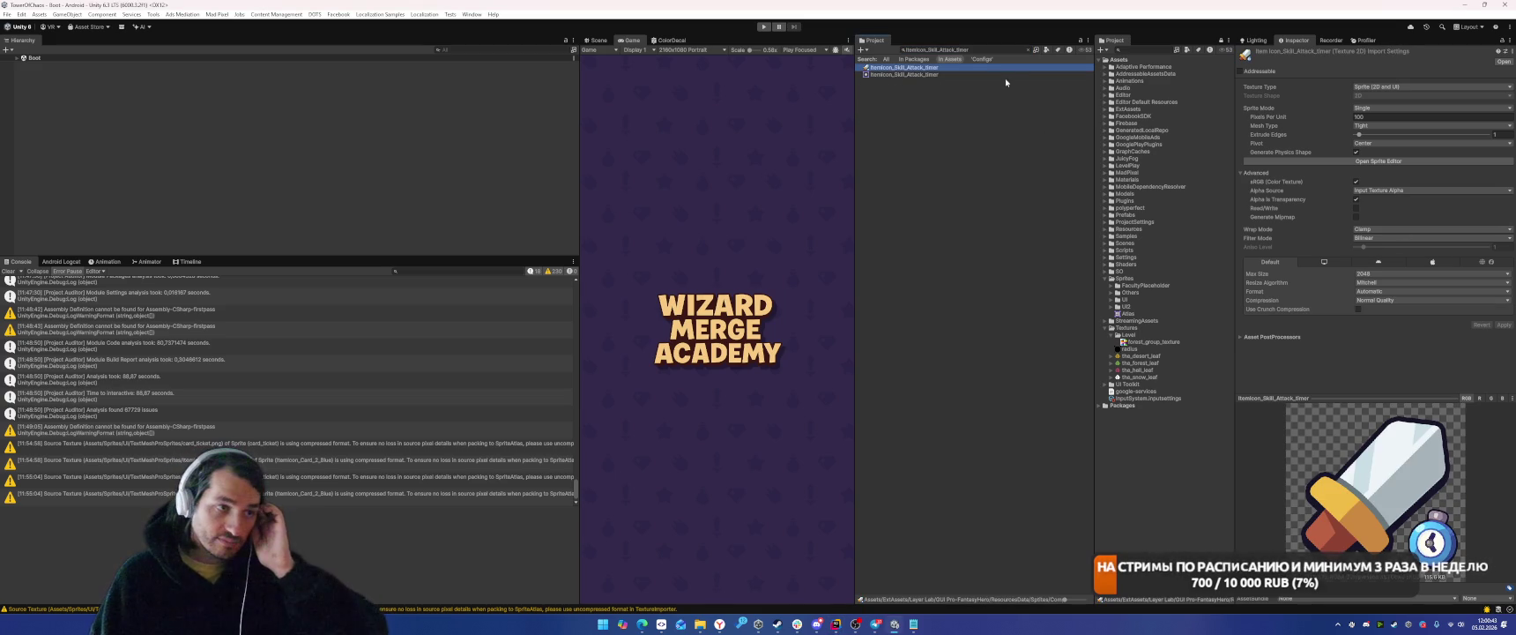
click(1148, 255)
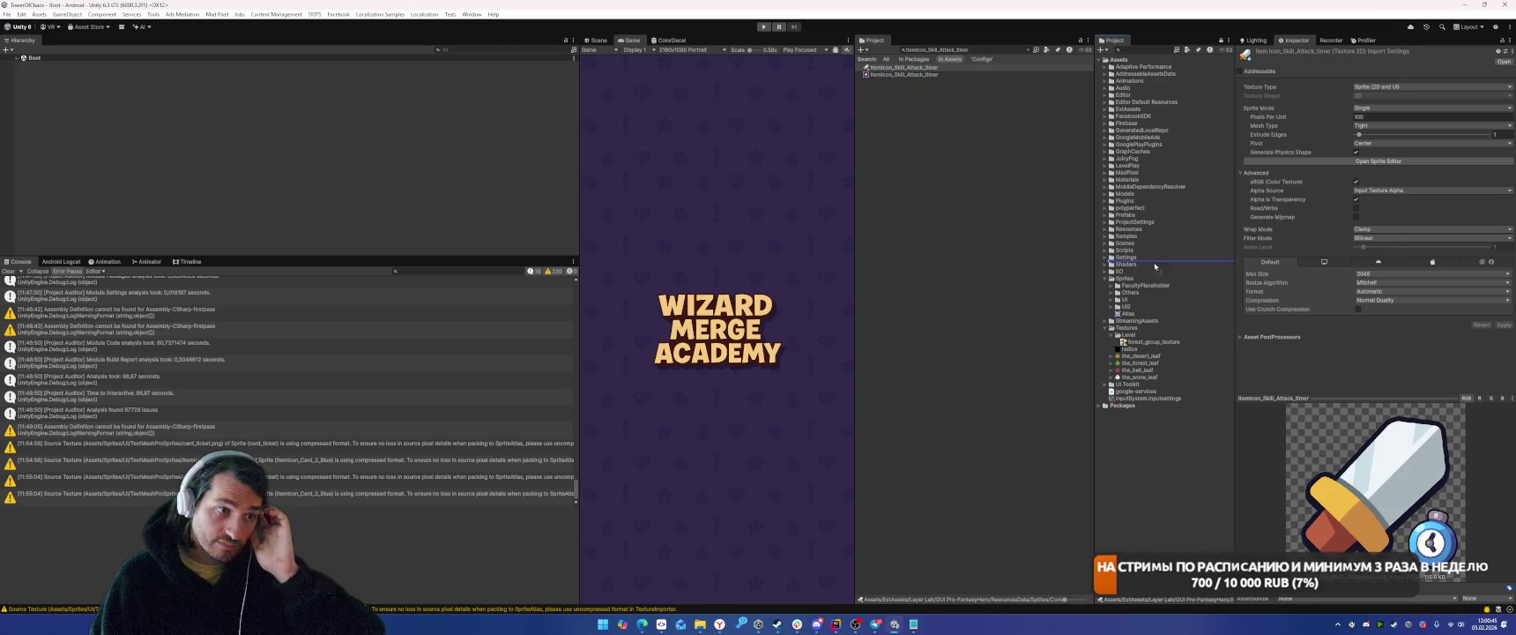
click(1384, 274)
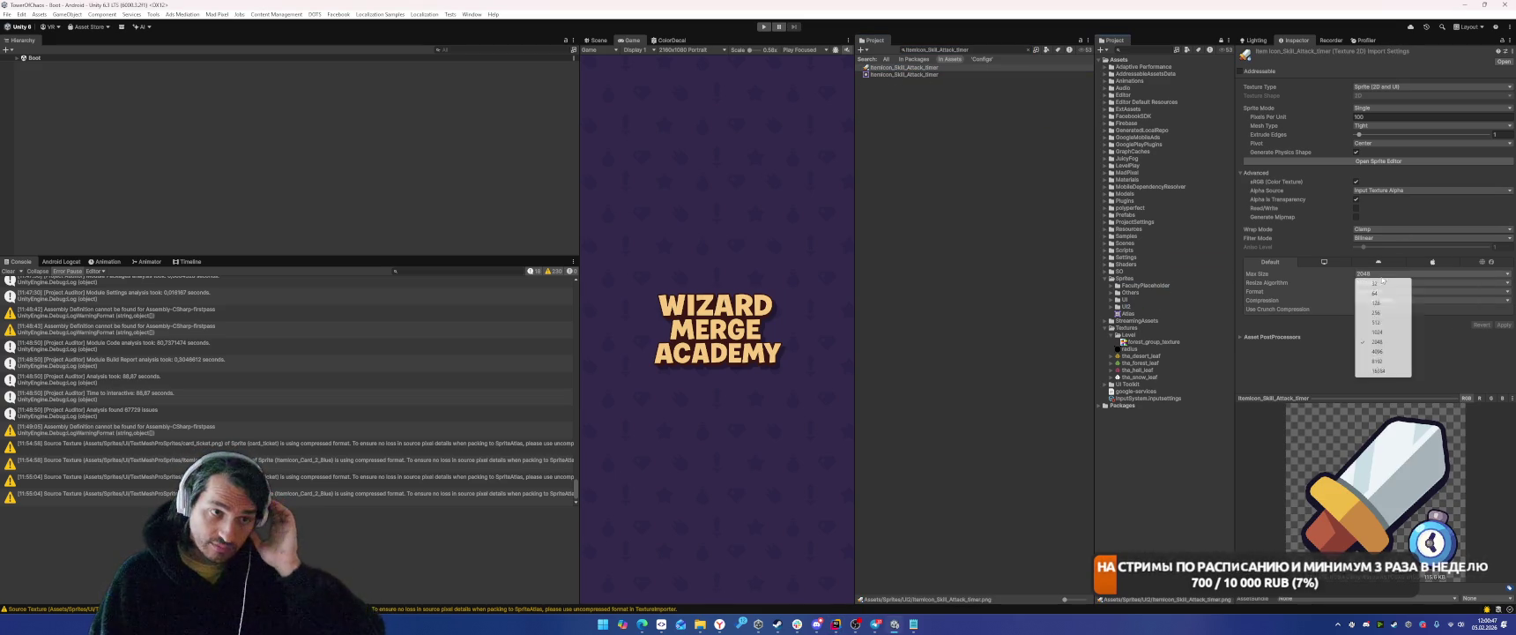
click(1376, 303)
click(1384, 300)
click(1377, 308)
click(1503, 316)
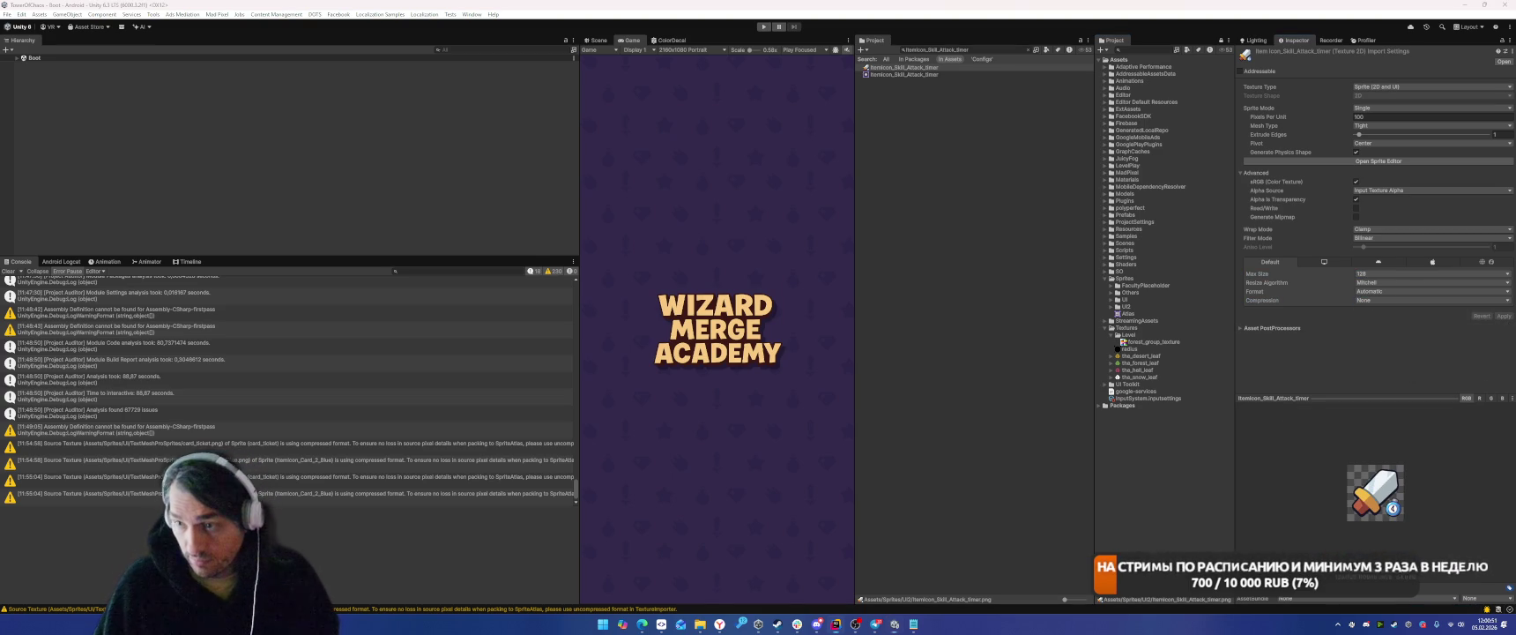
Set the attack-speed skill icon texture to Max Size 128, Compression None, and apply.
click(973, 49)
key(ctrl+v)
click(896, 68)
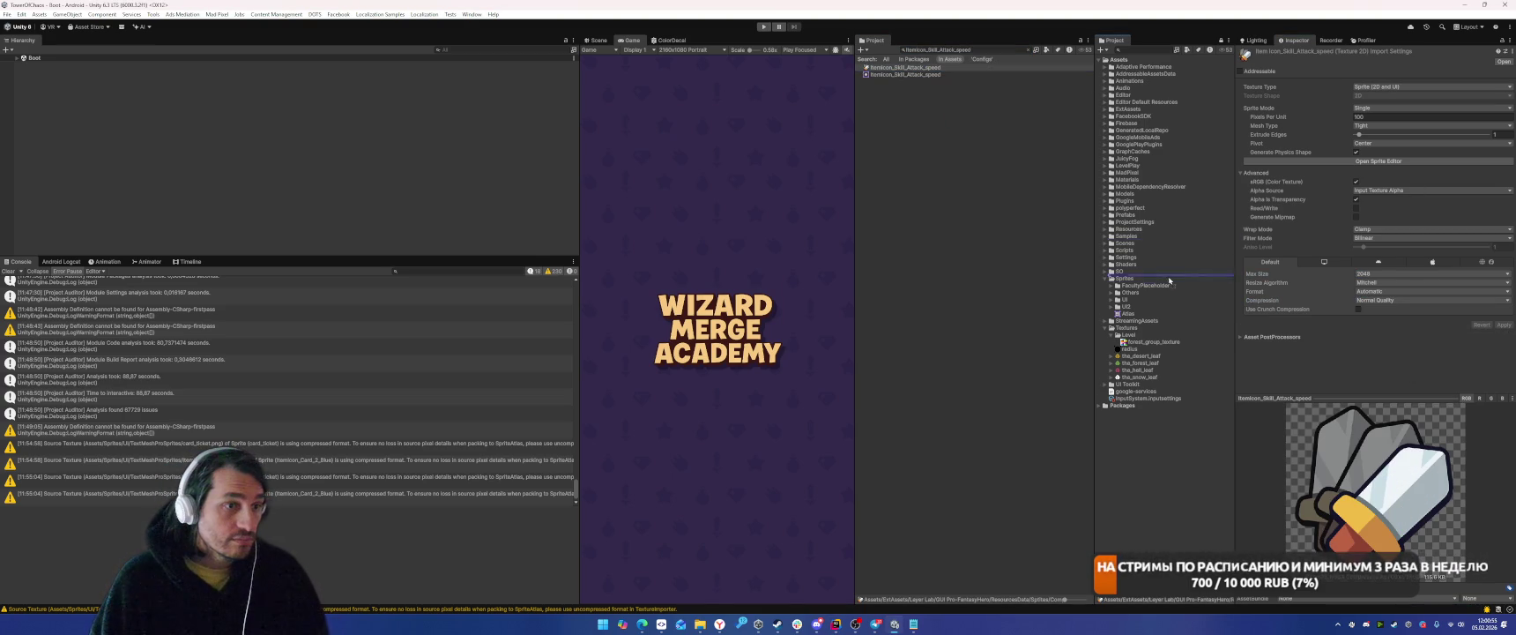
click(1383, 273)
click(1379, 300)
click(1382, 299)
click(1379, 310)
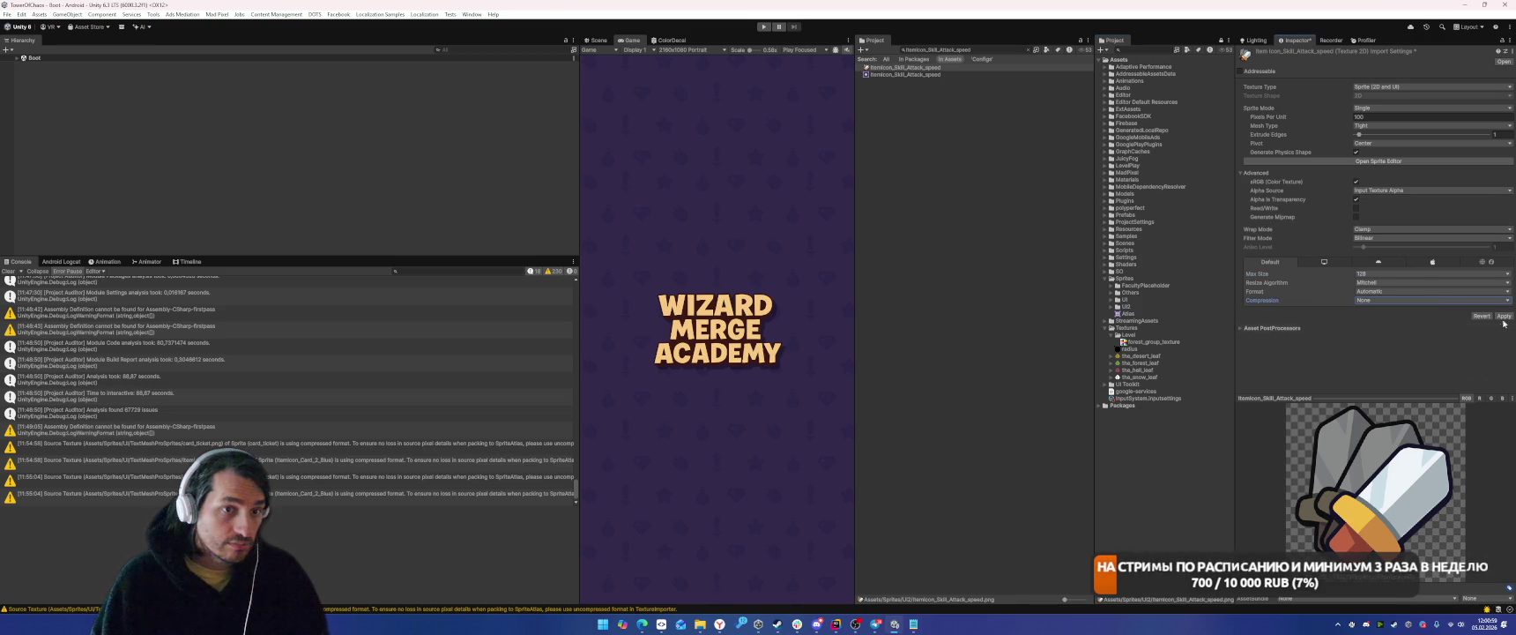
click(1504, 325)
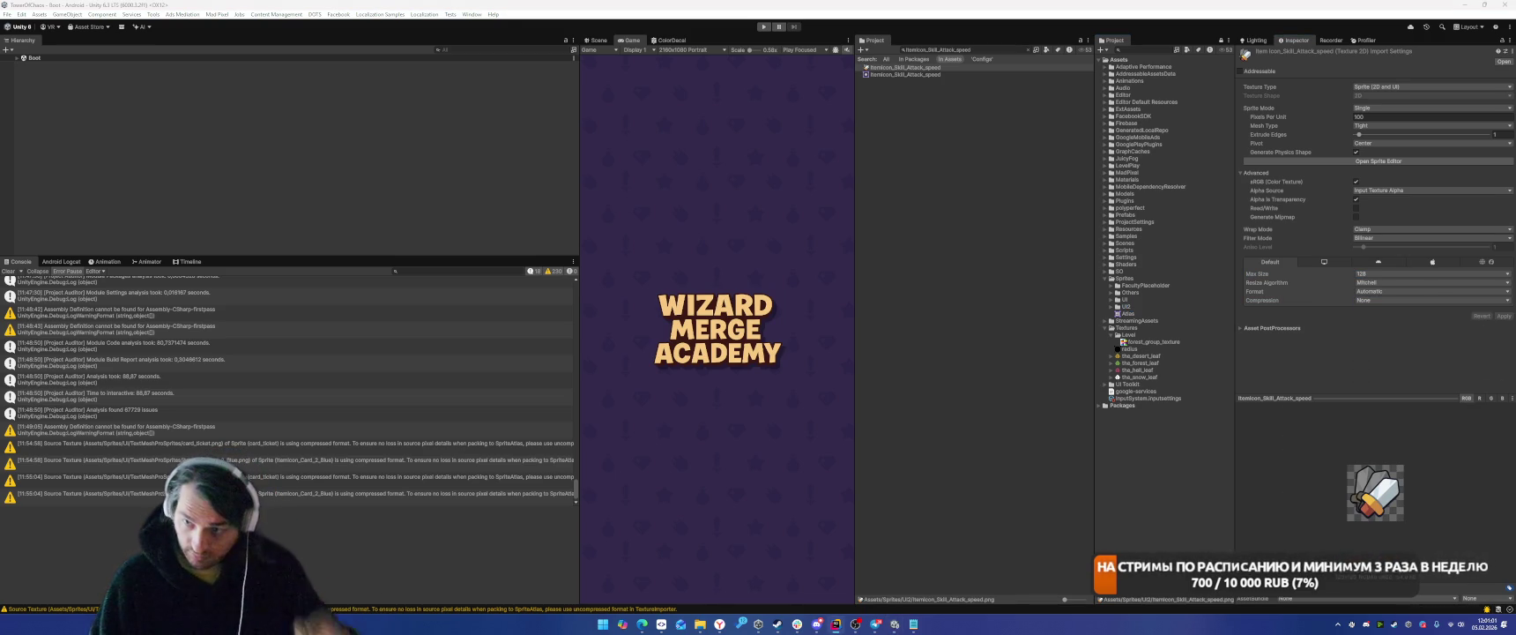
click(976, 49)
Move PictoIcon_Boss into UI2 and apply Max Size 128 with Compression None.
text(PictoIcon_Boss)
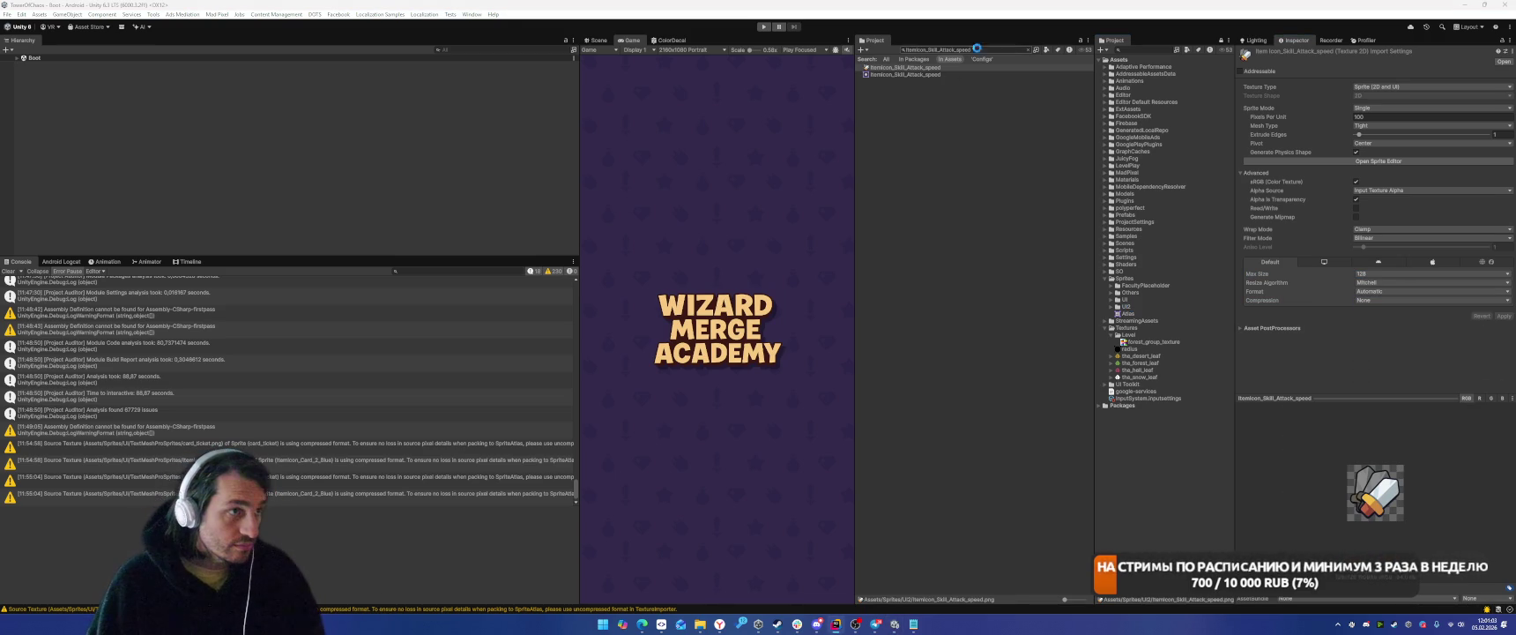
click(888, 96)
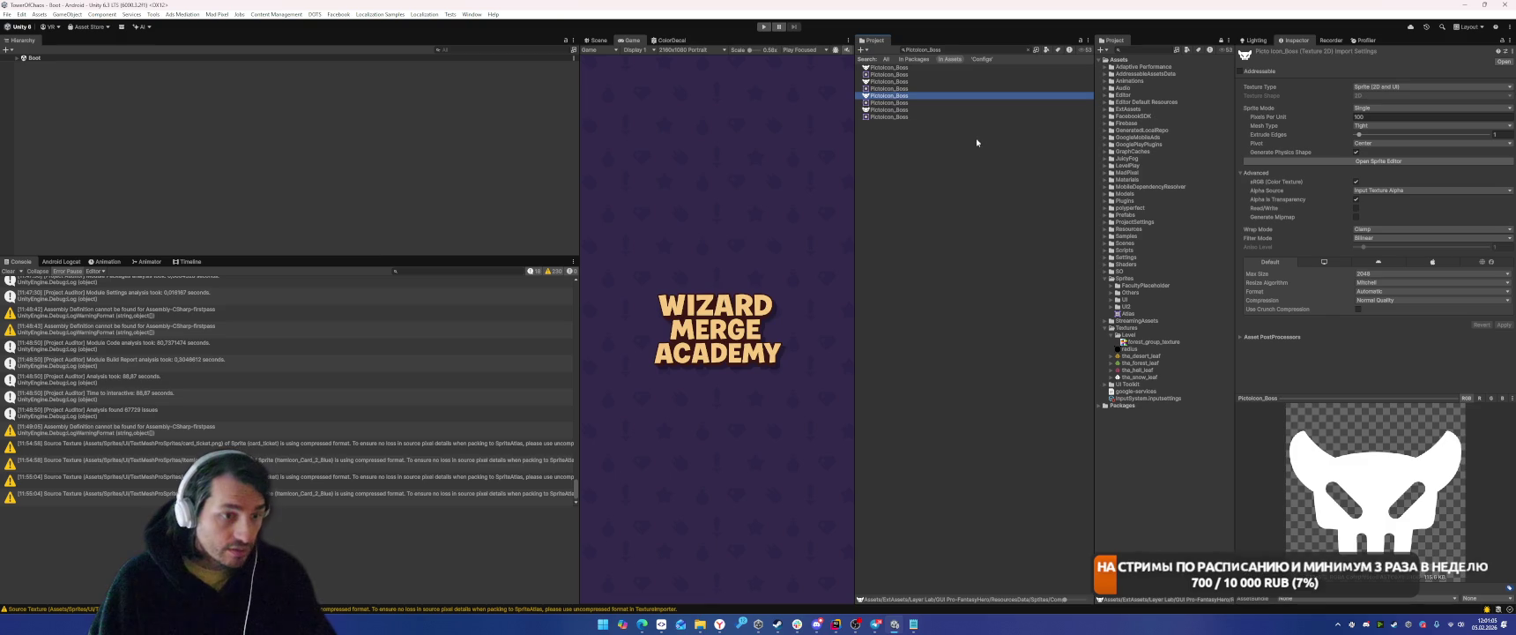
mouse_move(889, 95)
mouse_down()
mouse_move(1165, 336)
mouse_move(1128, 306)
mouse_up()
click(1384, 273)
click(1386, 301)
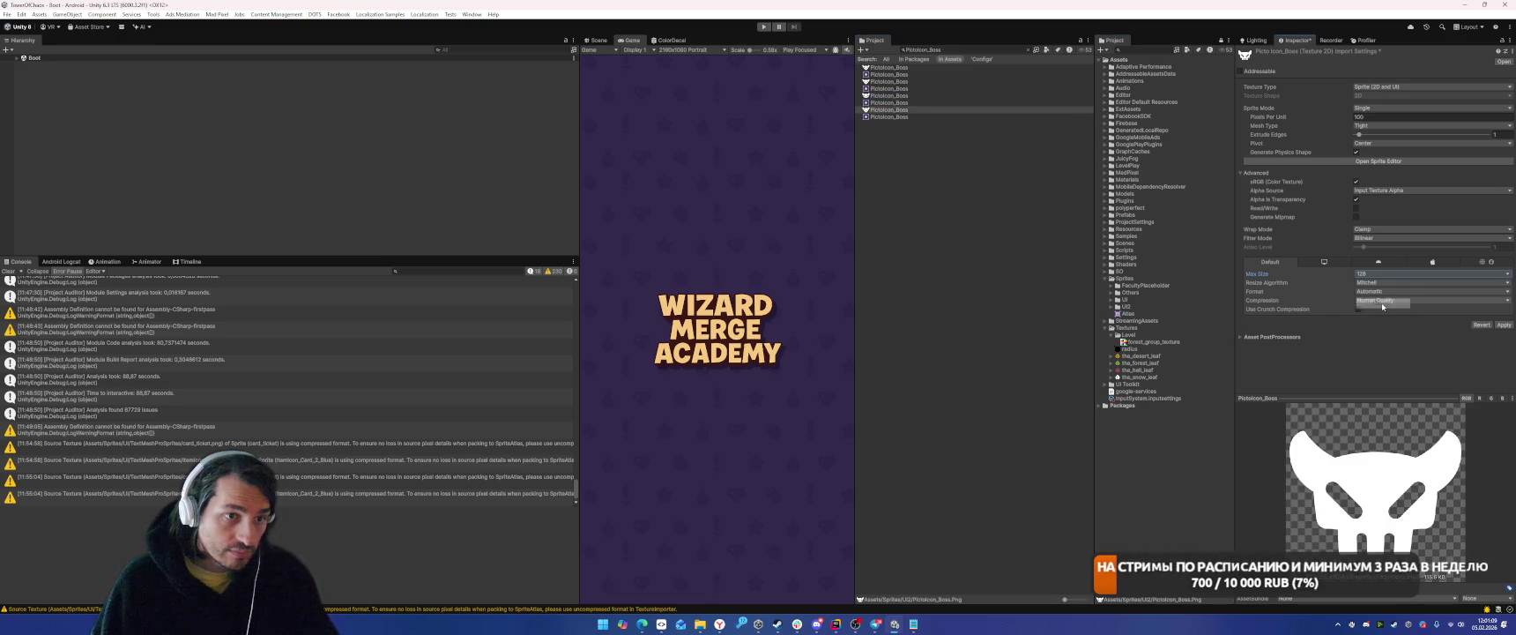
click(1386, 302)
click(1374, 307)
click(1502, 316)
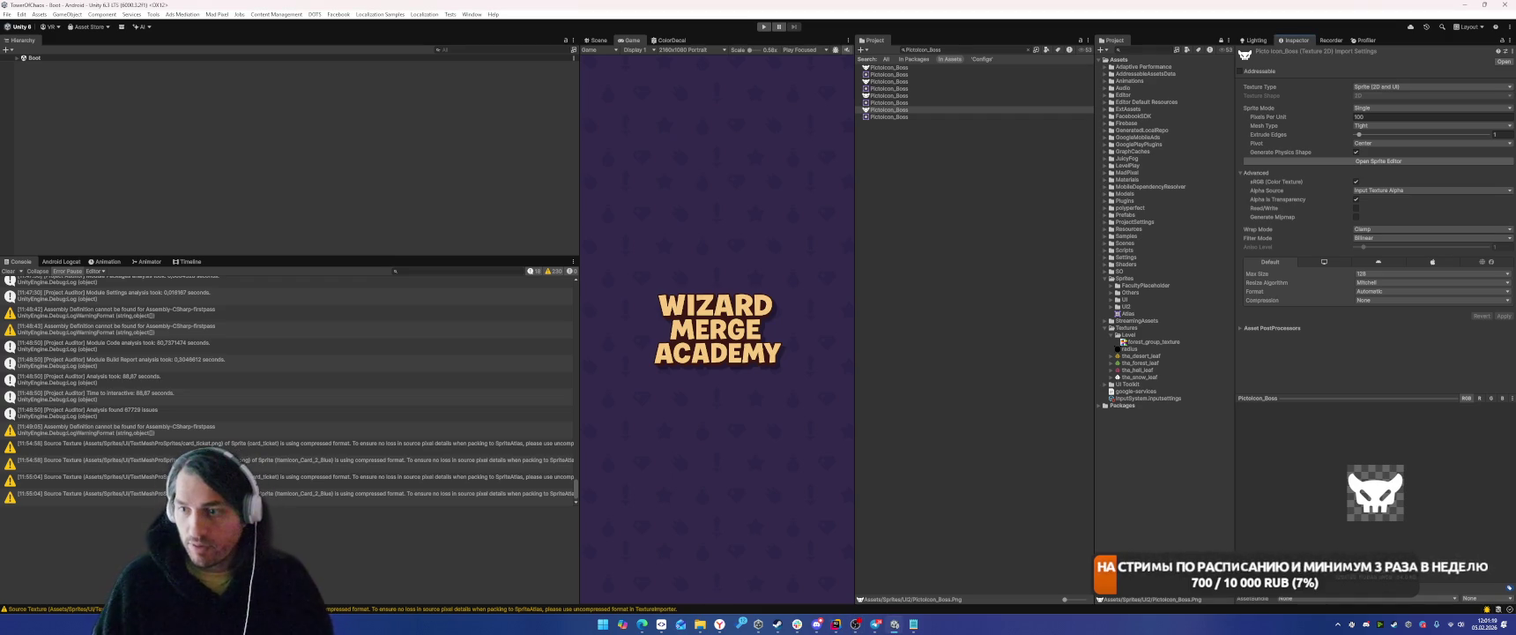
Move ItemIcon_Timer_Gold into UI2 and apply Max Size 128 with Compression None.
click(965, 49)
text(ItemIcon_Timer_Gold)
click(905, 95)
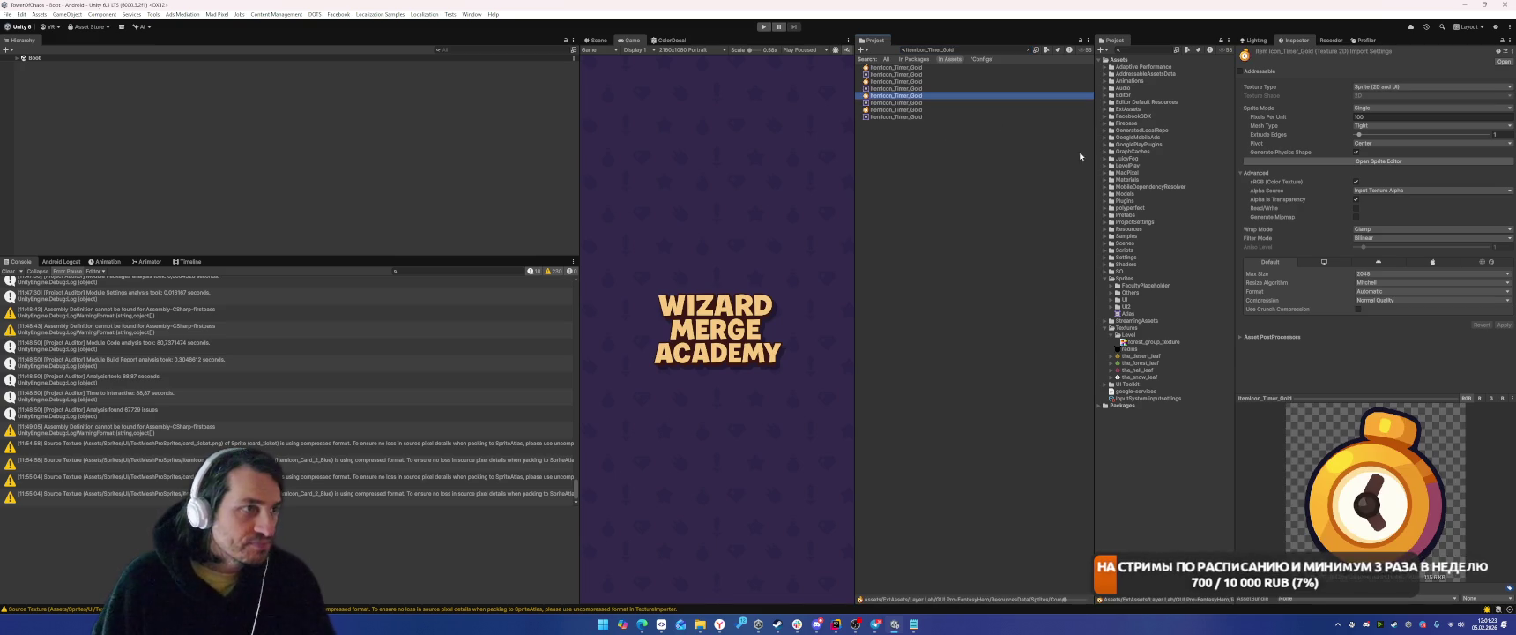
drag(890, 95, 1227, 293)
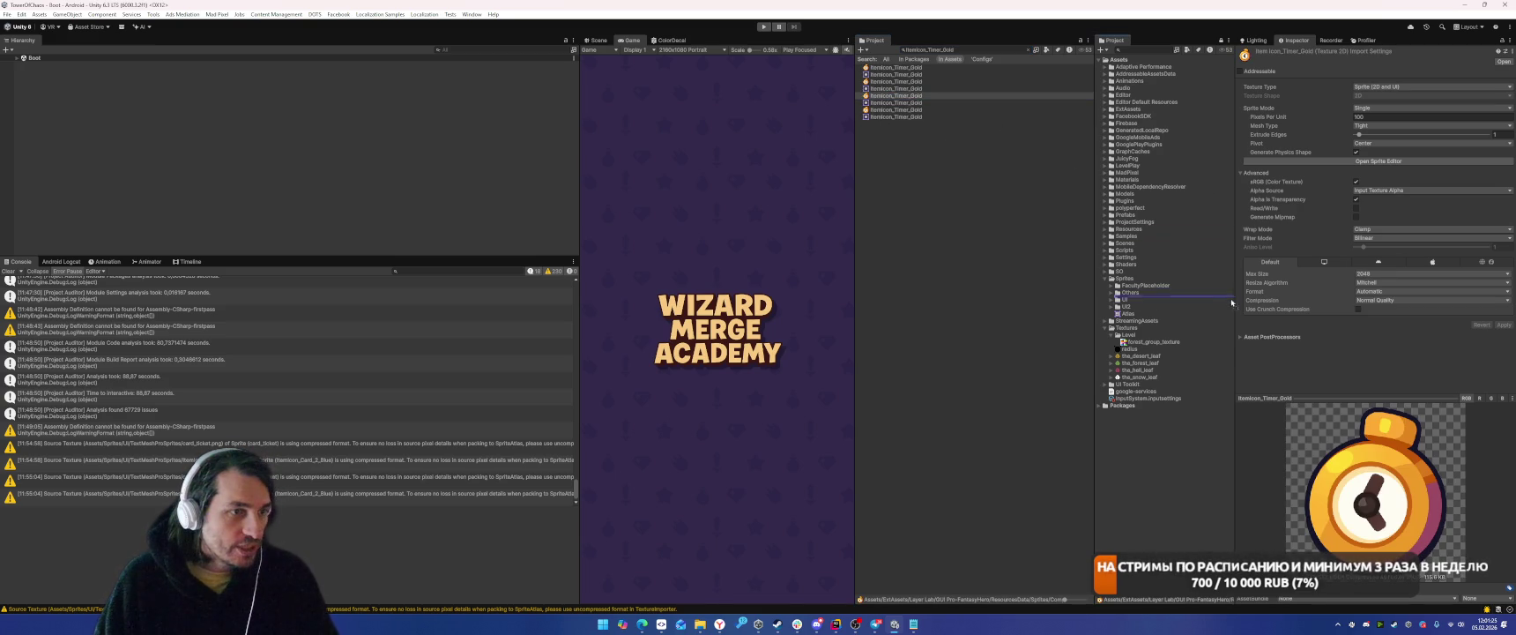
drag(1133, 309, 1133, 308)
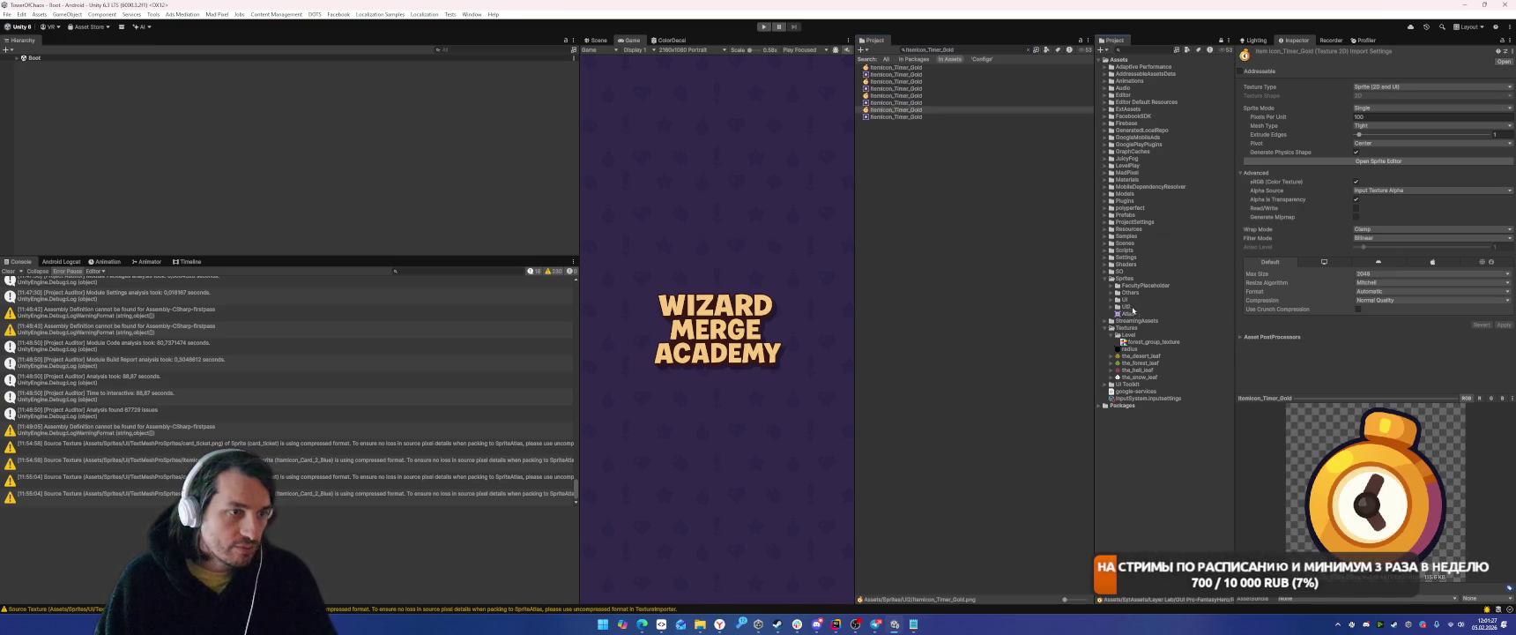
click(1378, 276)
click(1375, 312)
click(1380, 273)
click(1375, 302)
click(1384, 300)
click(1375, 311)
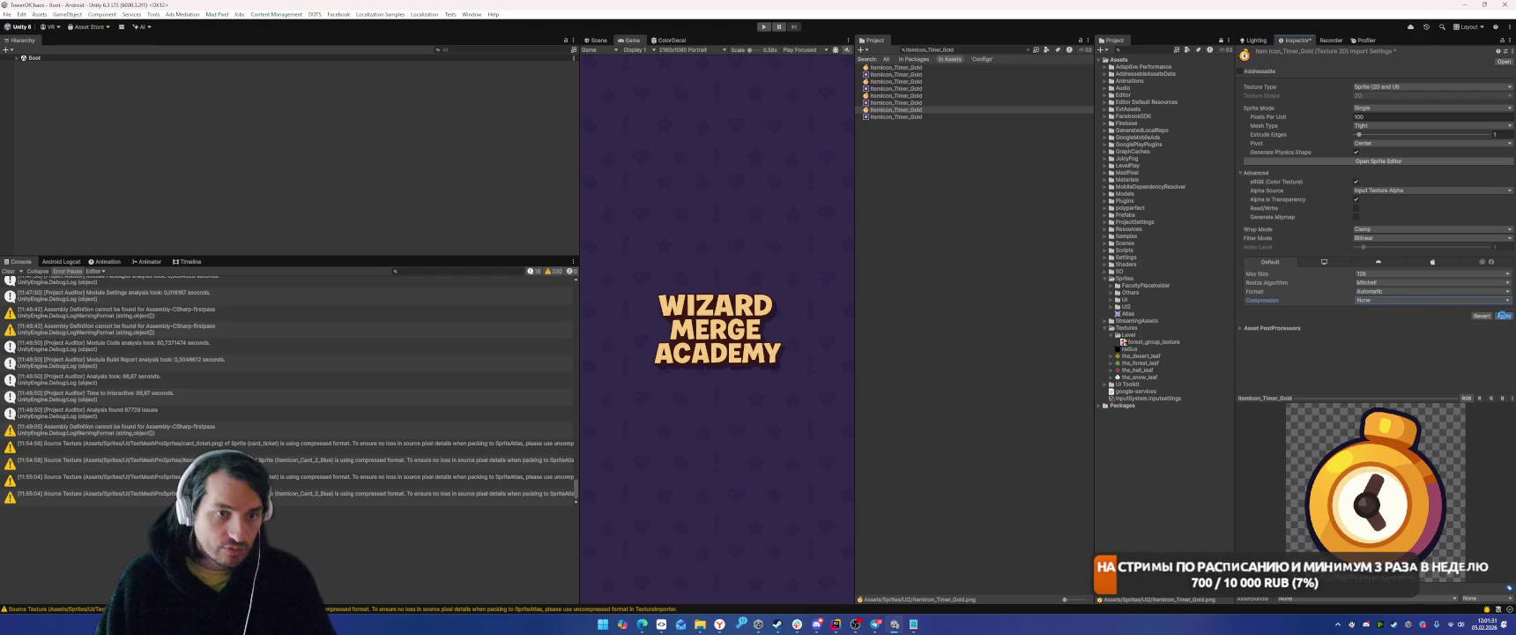
click(1504, 315)
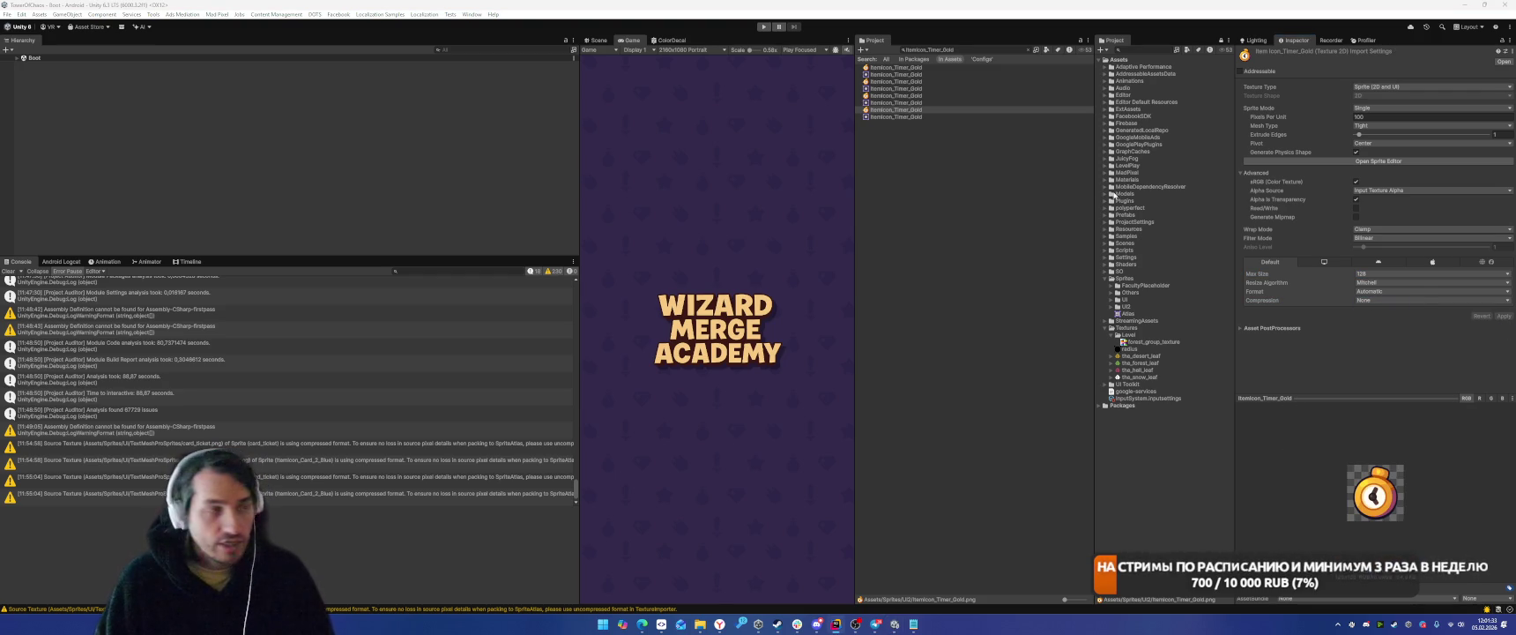
Move ItemIcon_Timer_Blue into UI2 and apply Max Size 128 with Compression None.
click(934, 50)
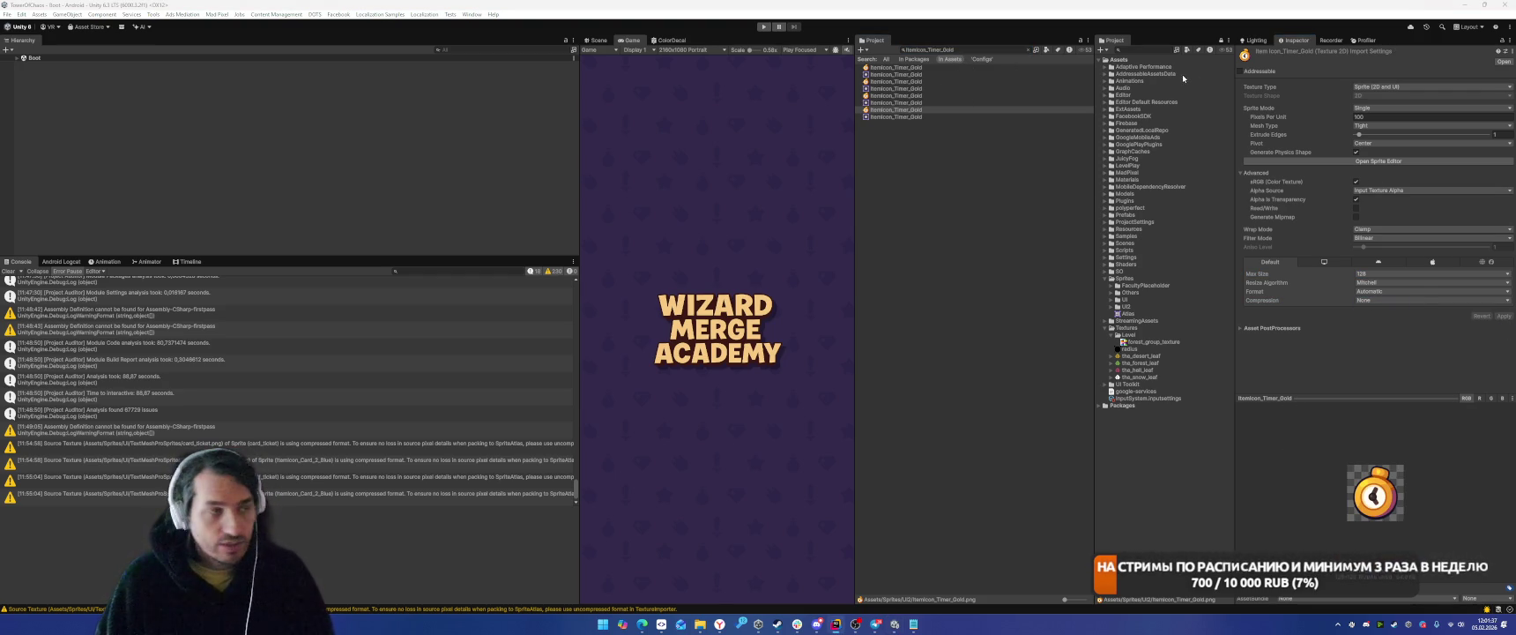
double_click(930, 49)
text(ItemIcon_Timer_Blue)
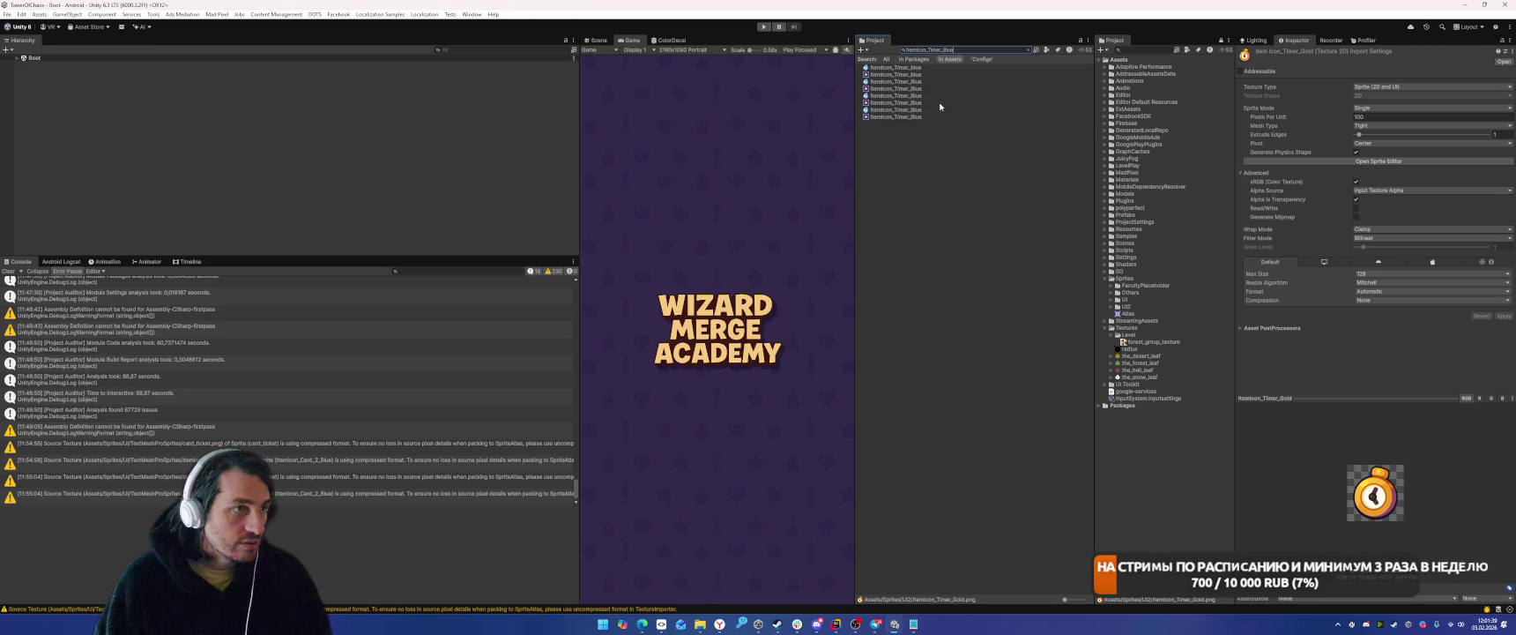
click(897, 95)
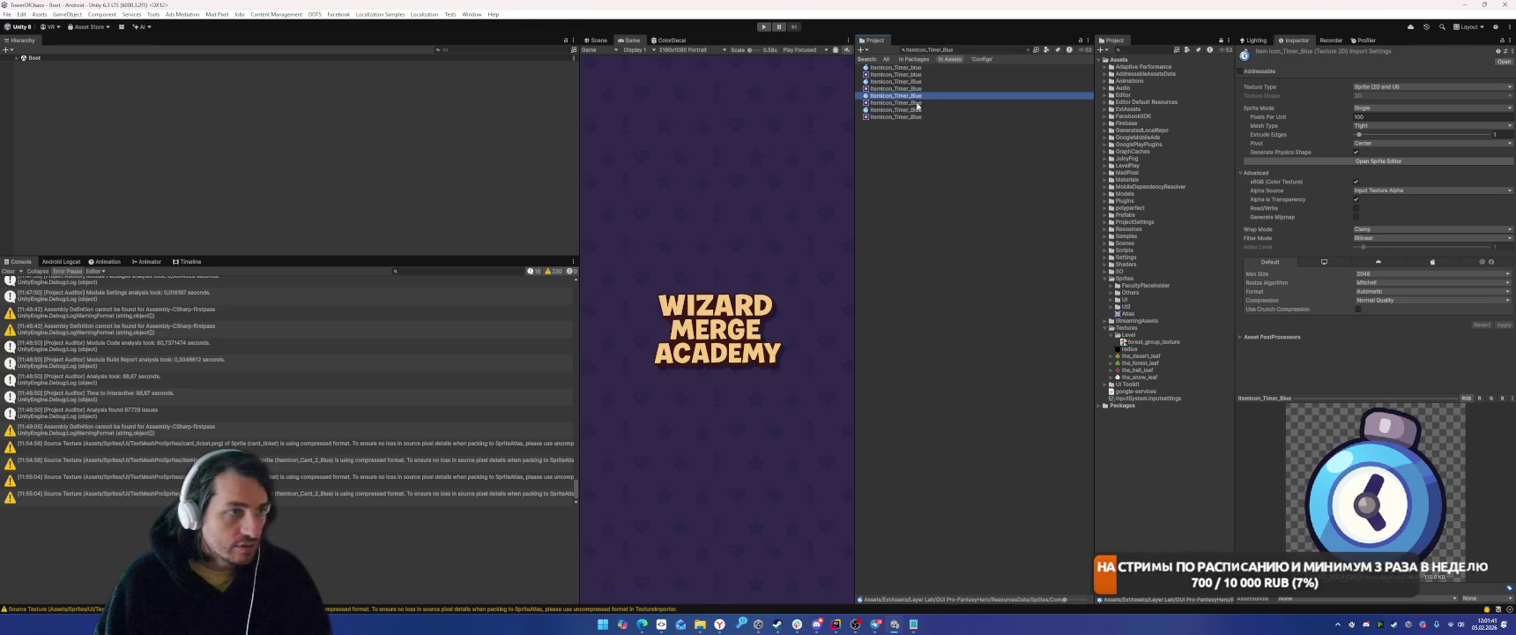
mouse_move(934, 109)
mouse_down()
mouse_move(1132, 275)
mouse_move(1137, 312)
mouse_up()
click(1398, 275)
click(1383, 297)
click(1393, 299)
click(1379, 311)
click(1504, 315)
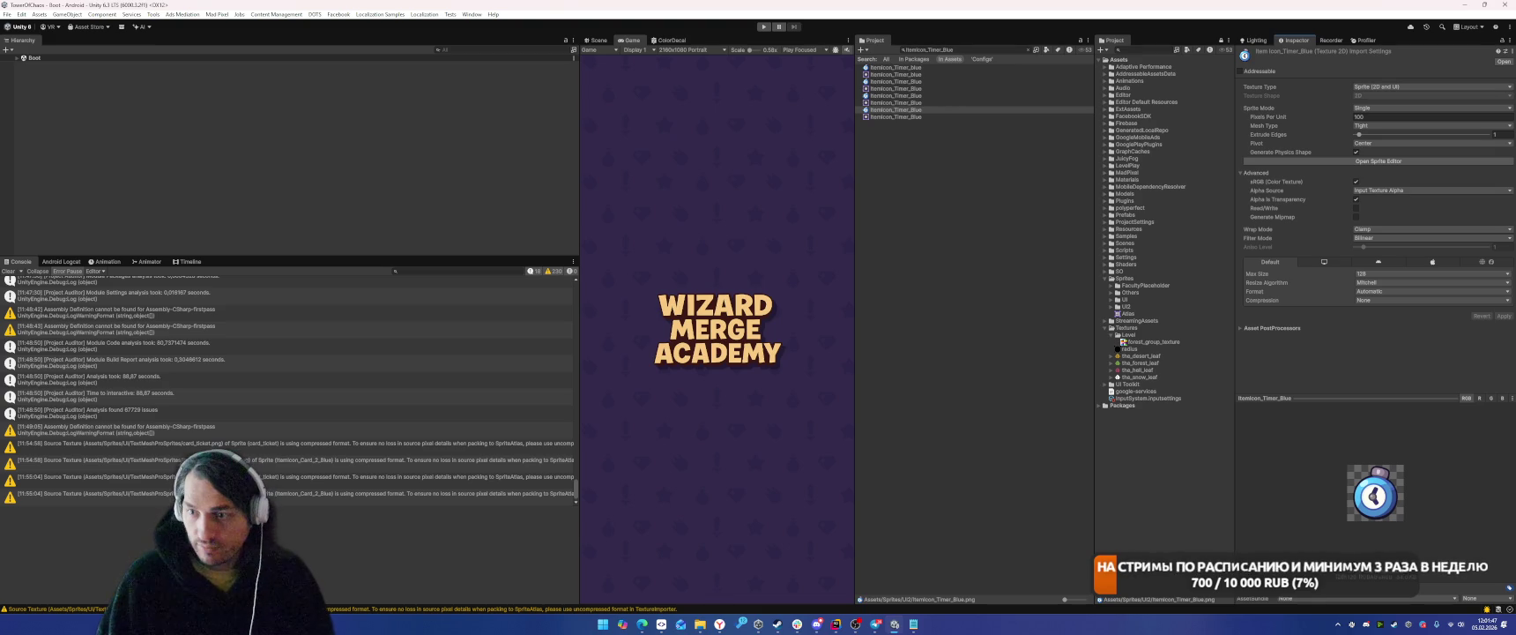
Move the fifth ItemIcon_Star result into UI2 and apply Max Size 128 with Compression None.
key(ctrl+f)
text(ItemIcon_Star)
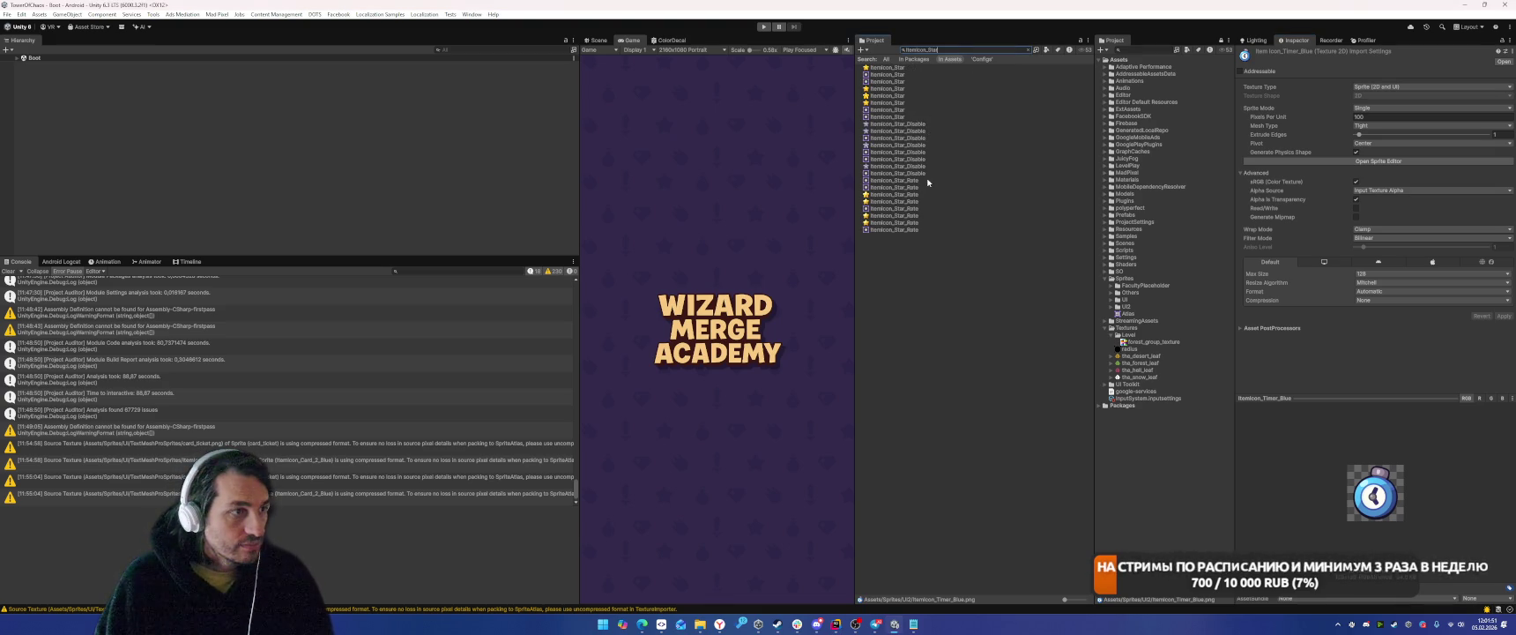
click(905, 76)
key(Down)
key(Down)
key(Down)
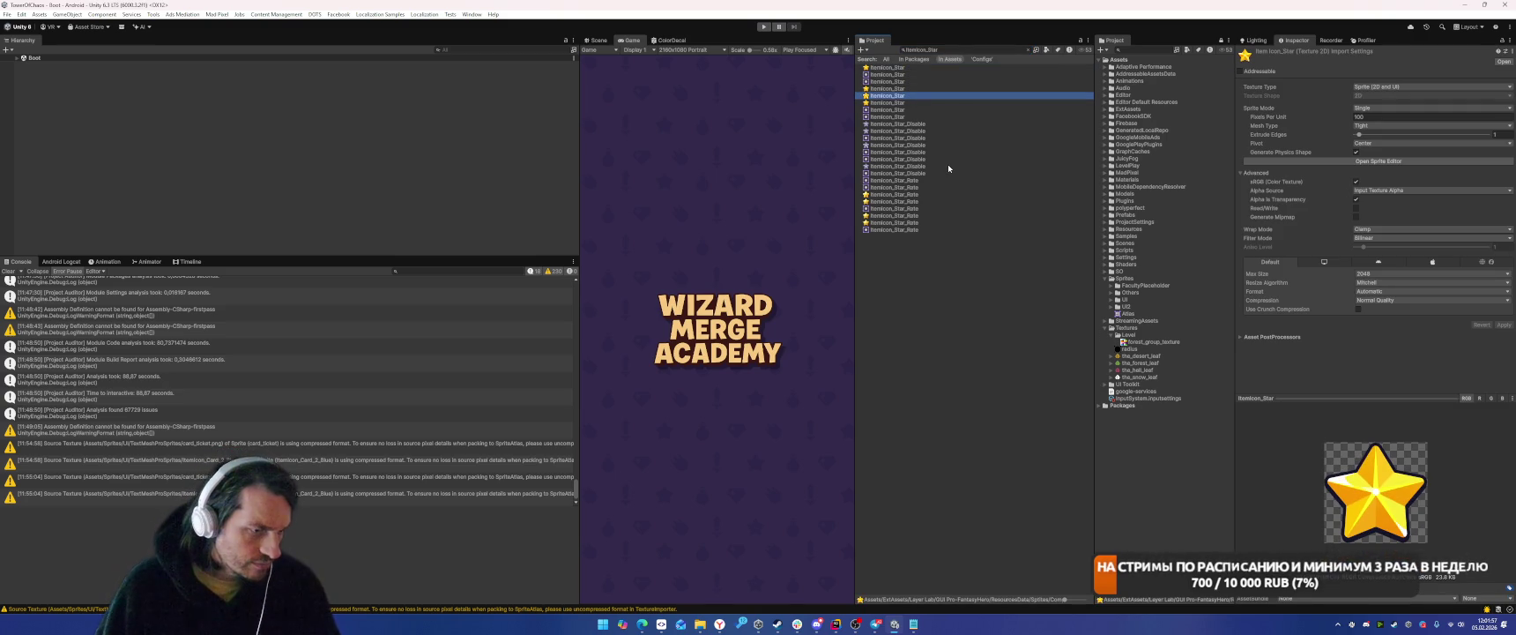
key(Down)
key(Up)
key(Up)
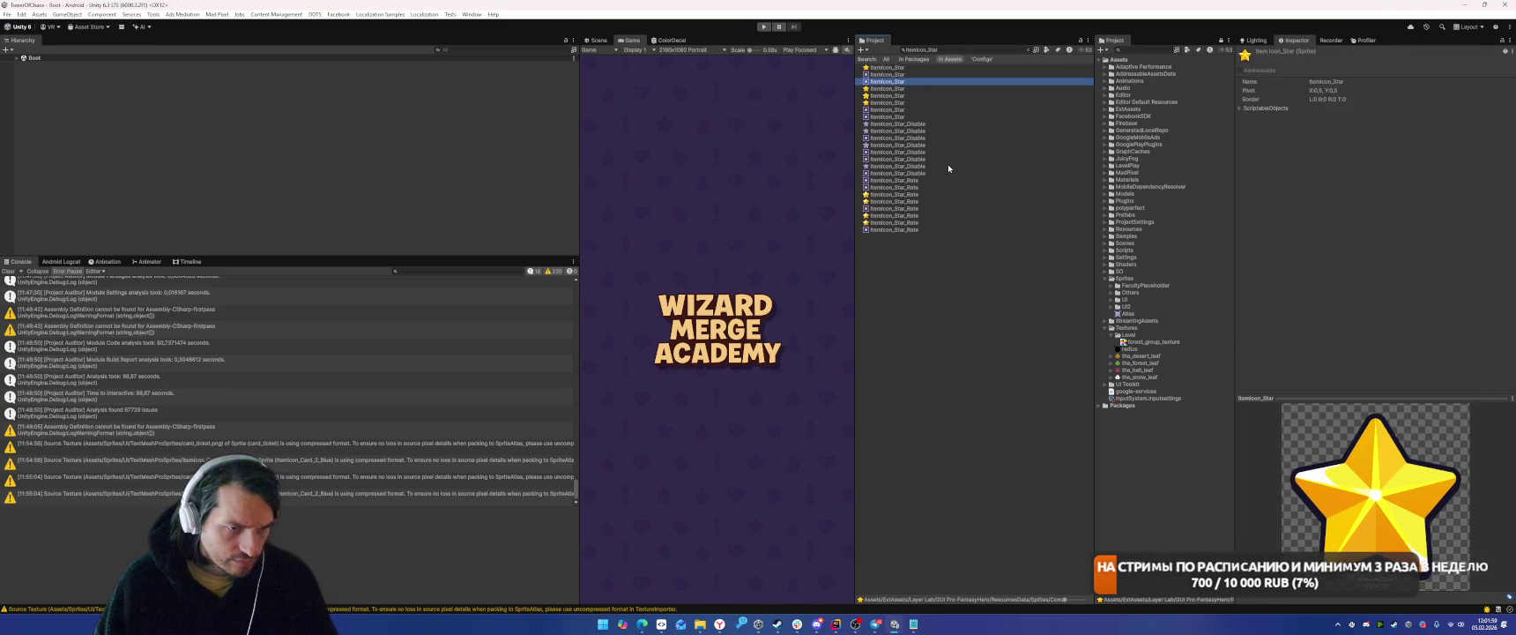
drag(855, 114, 692, 124)
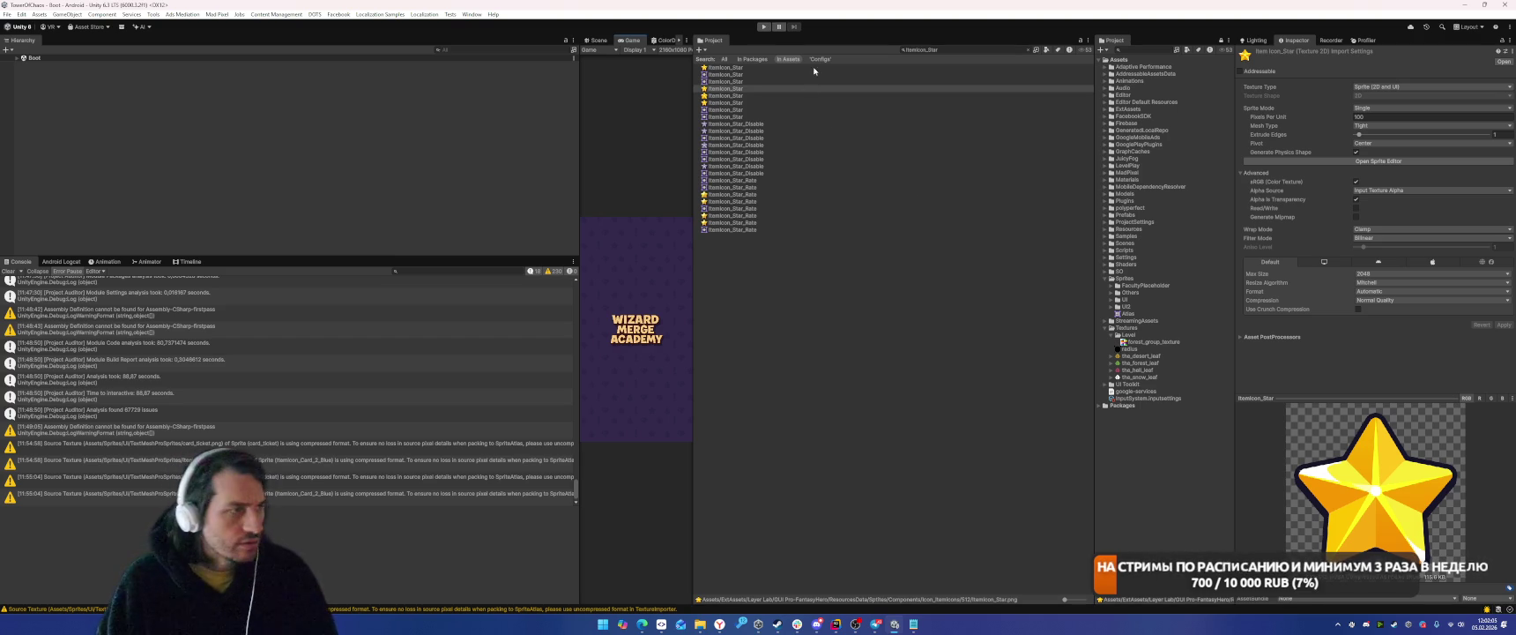
mouse_move(712, 91)
mouse_down()
mouse_move(1193, 329)
mouse_move(1126, 307)
mouse_up()
click(1384, 273)
click(1380, 304)
click(1379, 304)
click(1375, 306)
click(1503, 316)
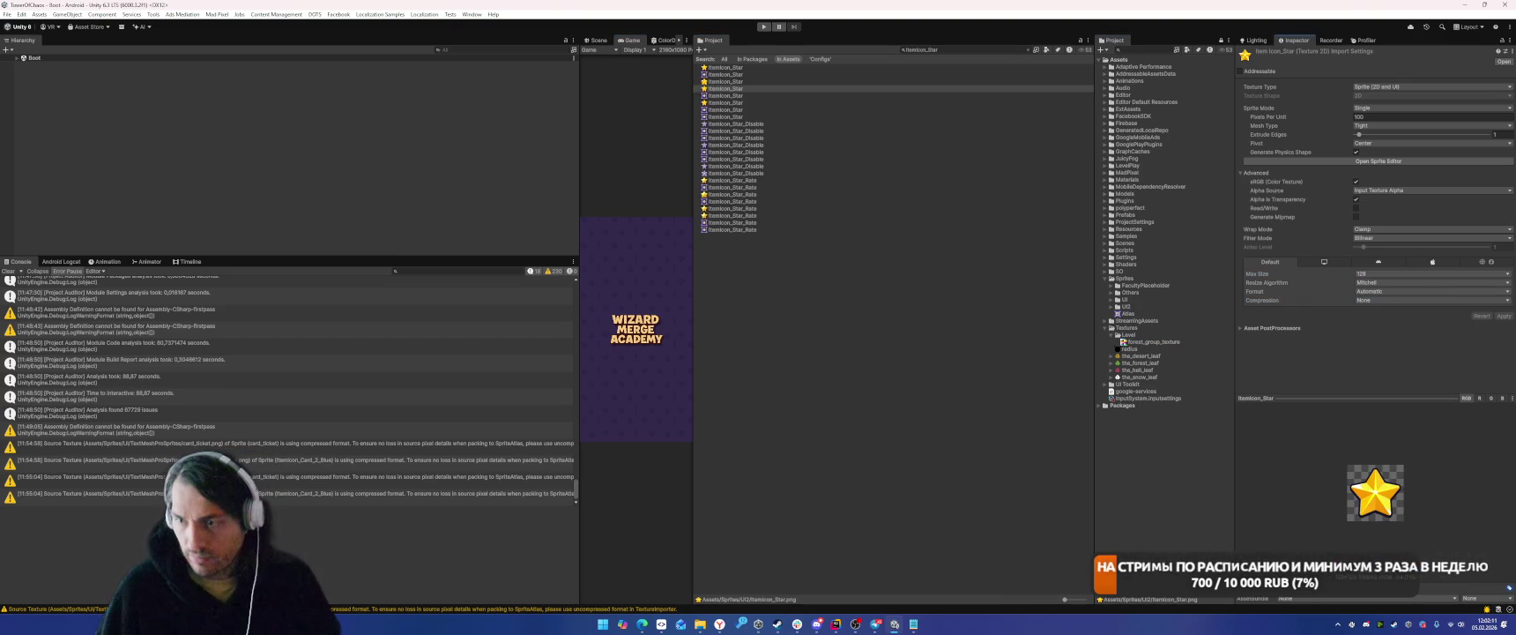
Set the ItemIcon_Skill_Damage texture to Compression None, Max Size 128, and apply.
click(960, 50)
text(ItemIcon_Skill_Damage)
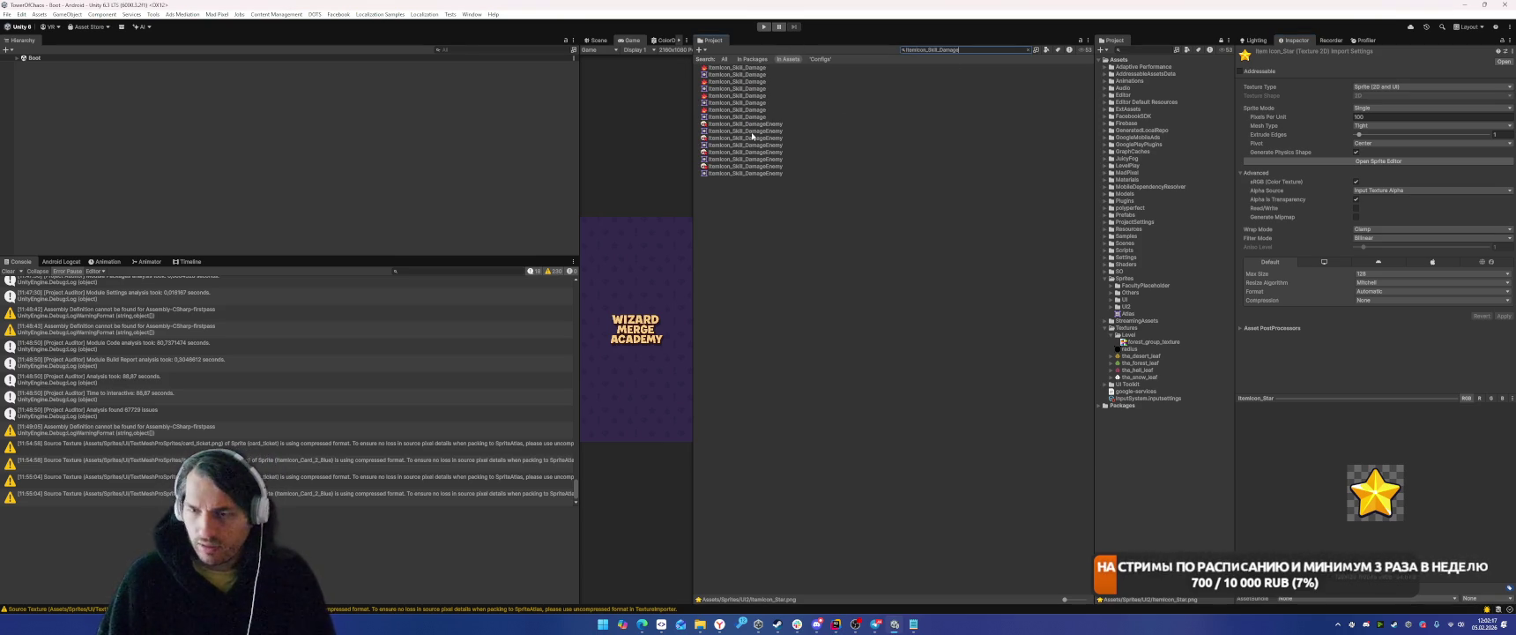
click(732, 96)
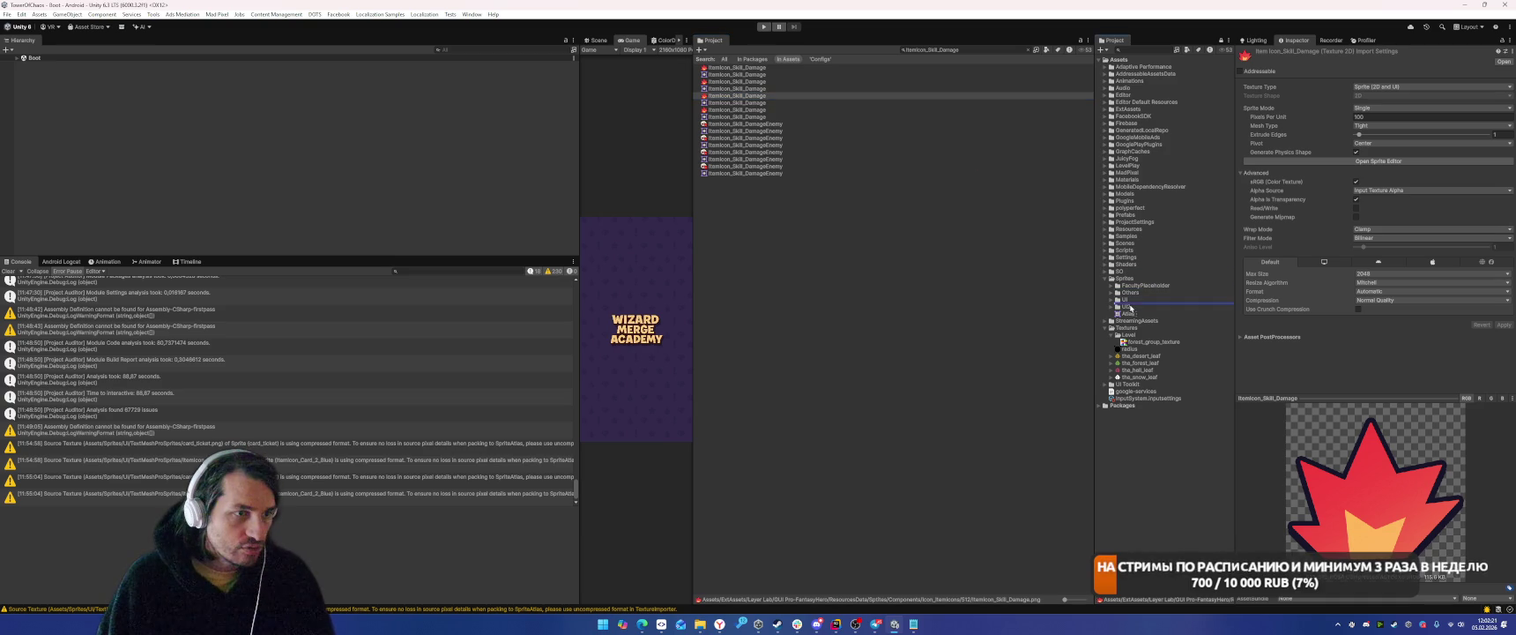
click(732, 110)
click(1393, 299)
click(1374, 308)
click(1392, 273)
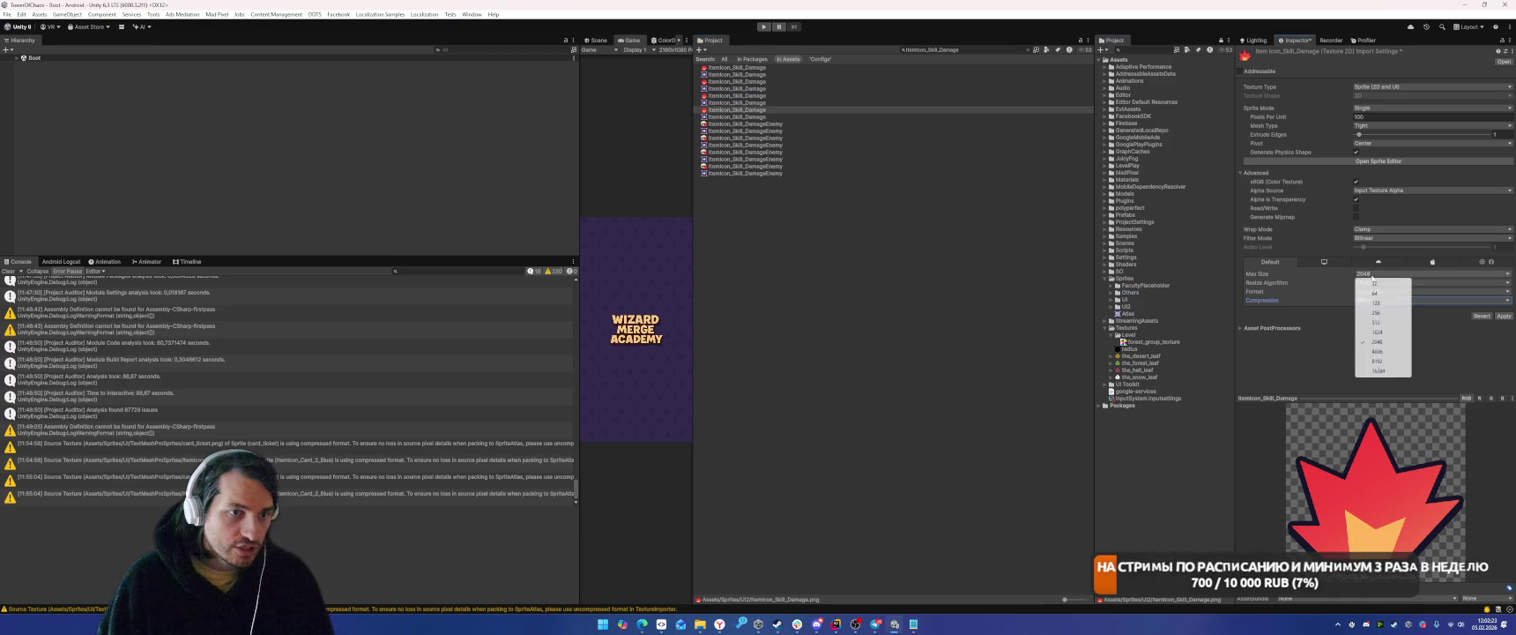
click(1377, 304)
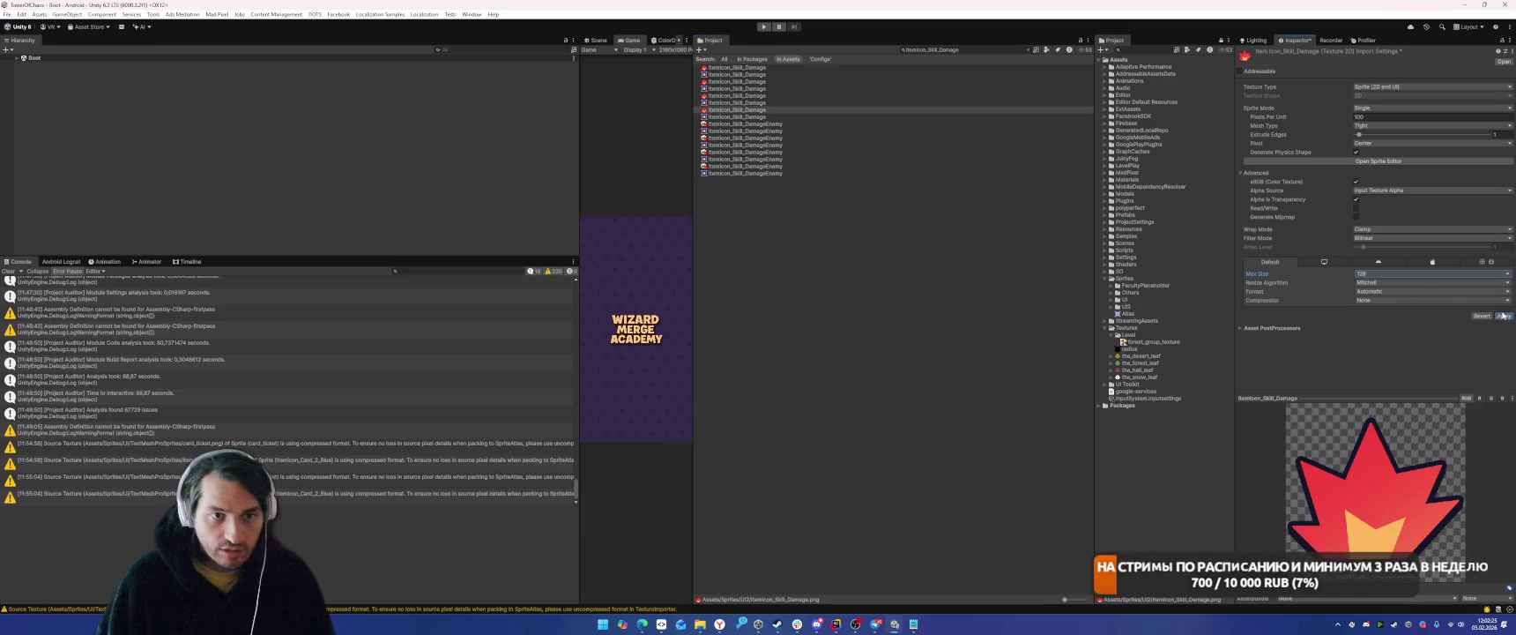
click(1503, 316)
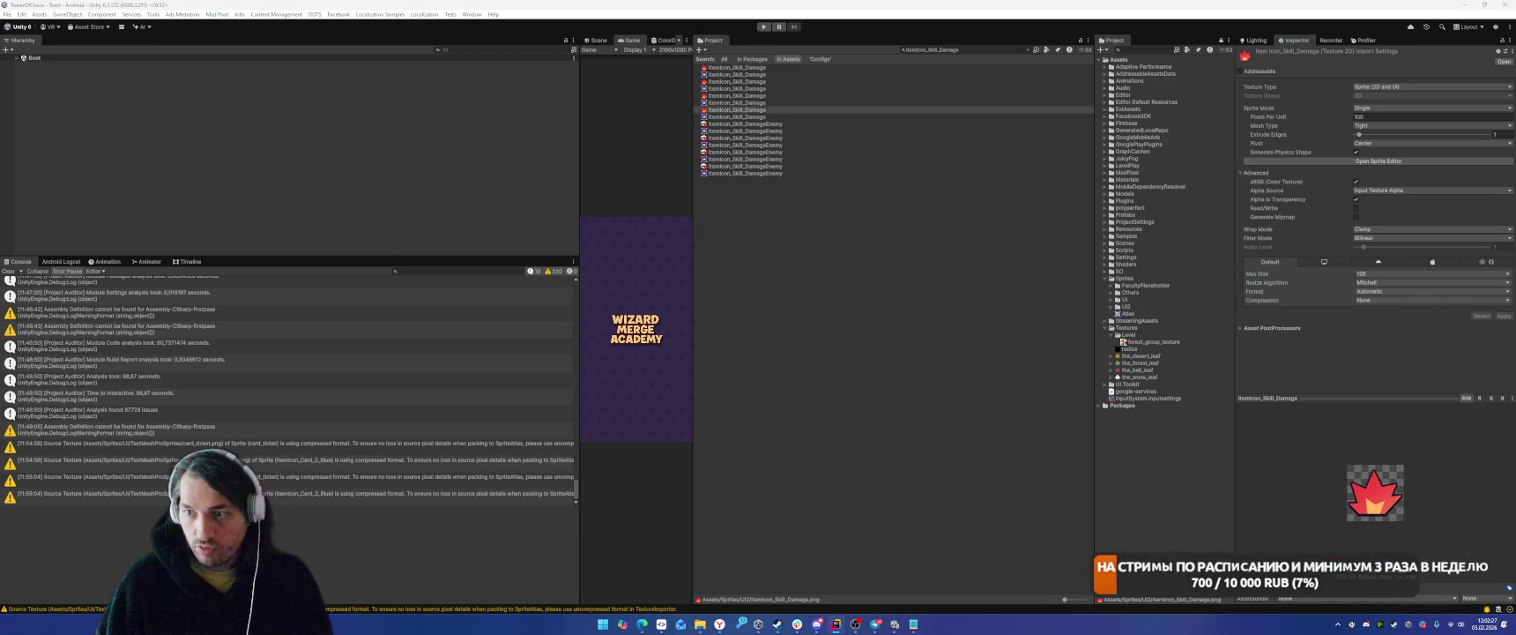
Set the ItemIcon_Skill_Health texture to Max Size 128, Compression None, and apply.
double_click(945, 50)
text(Health)
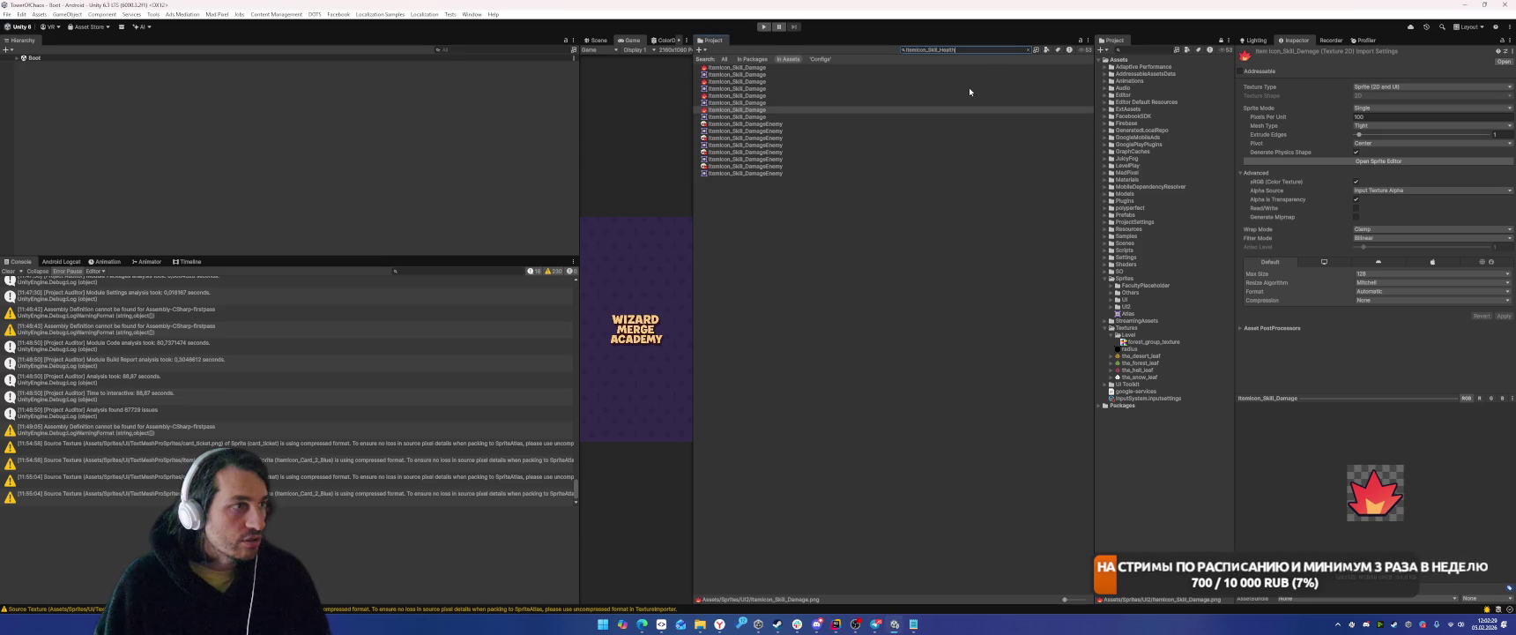
click(747, 95)
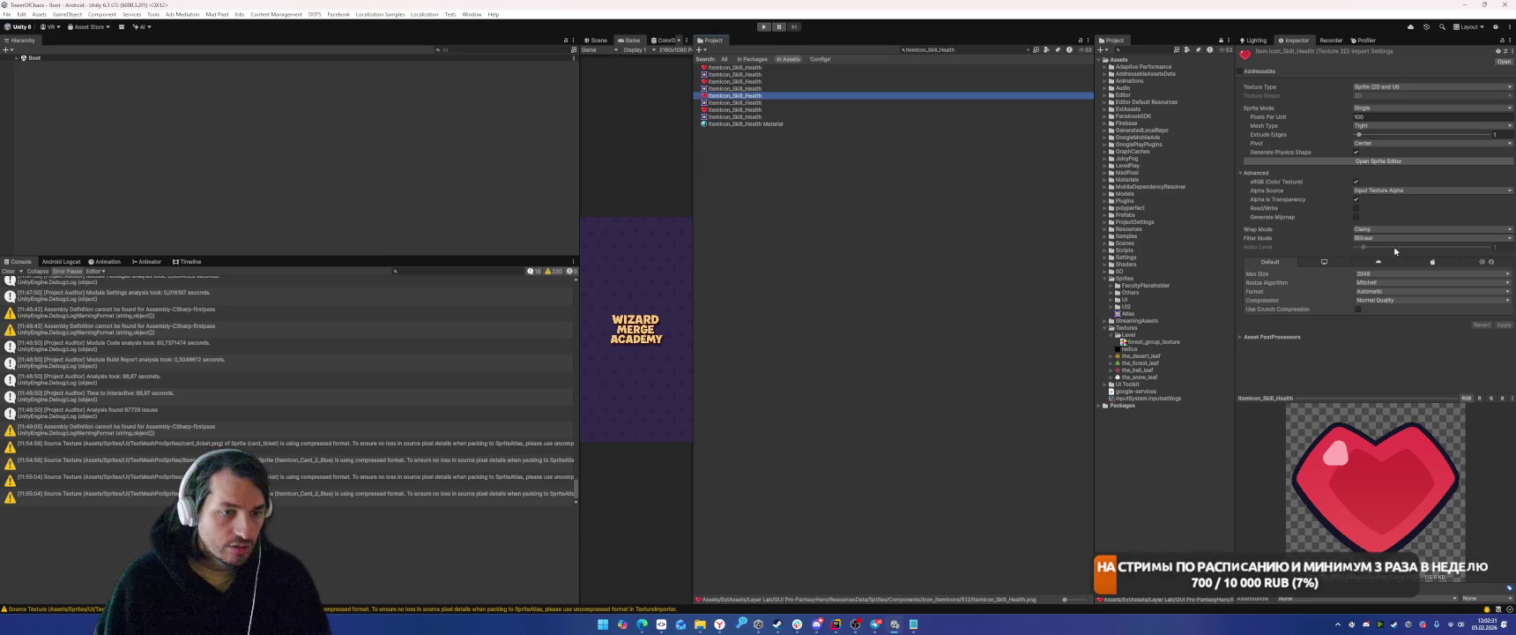
click(1372, 275)
click(1379, 302)
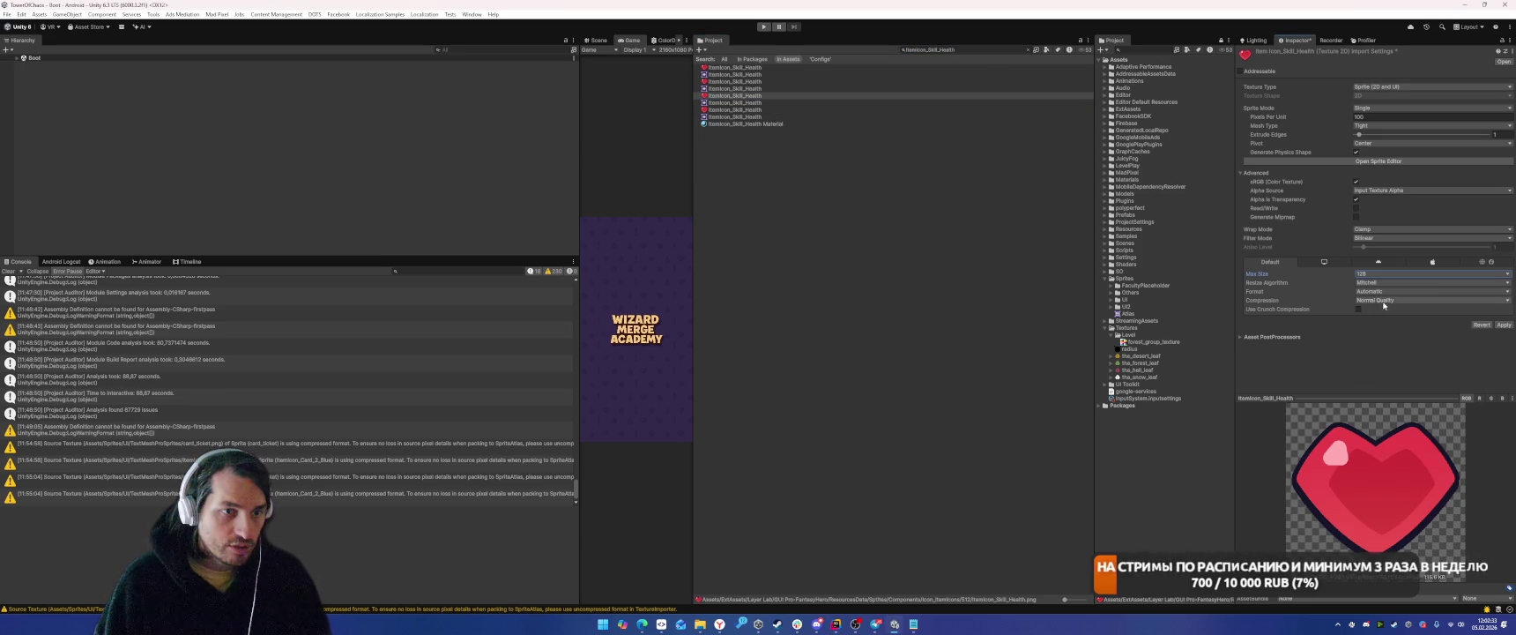
click(1401, 300)
click(1410, 309)
click(1503, 316)
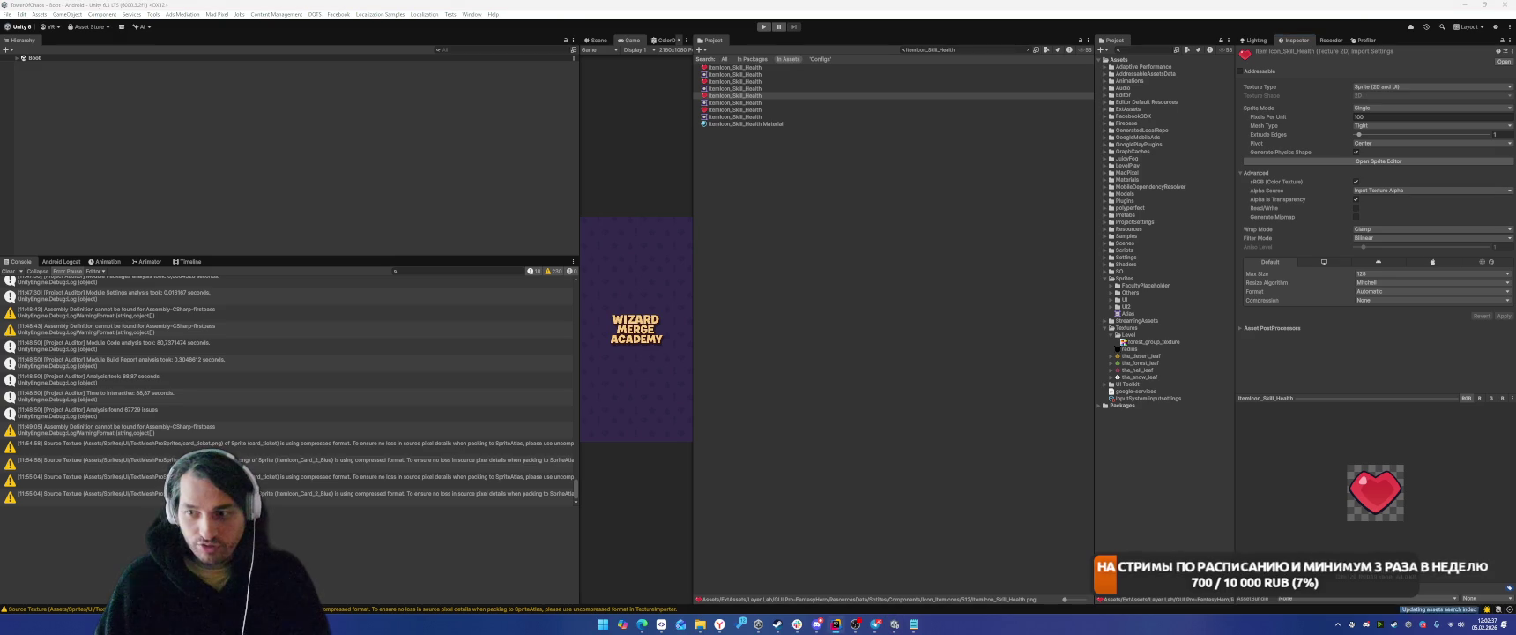
key(ctrl+f)
Import an ItemIcon_Shop texture at max size 128 with compression None.
text(ItemIcon_Shop)
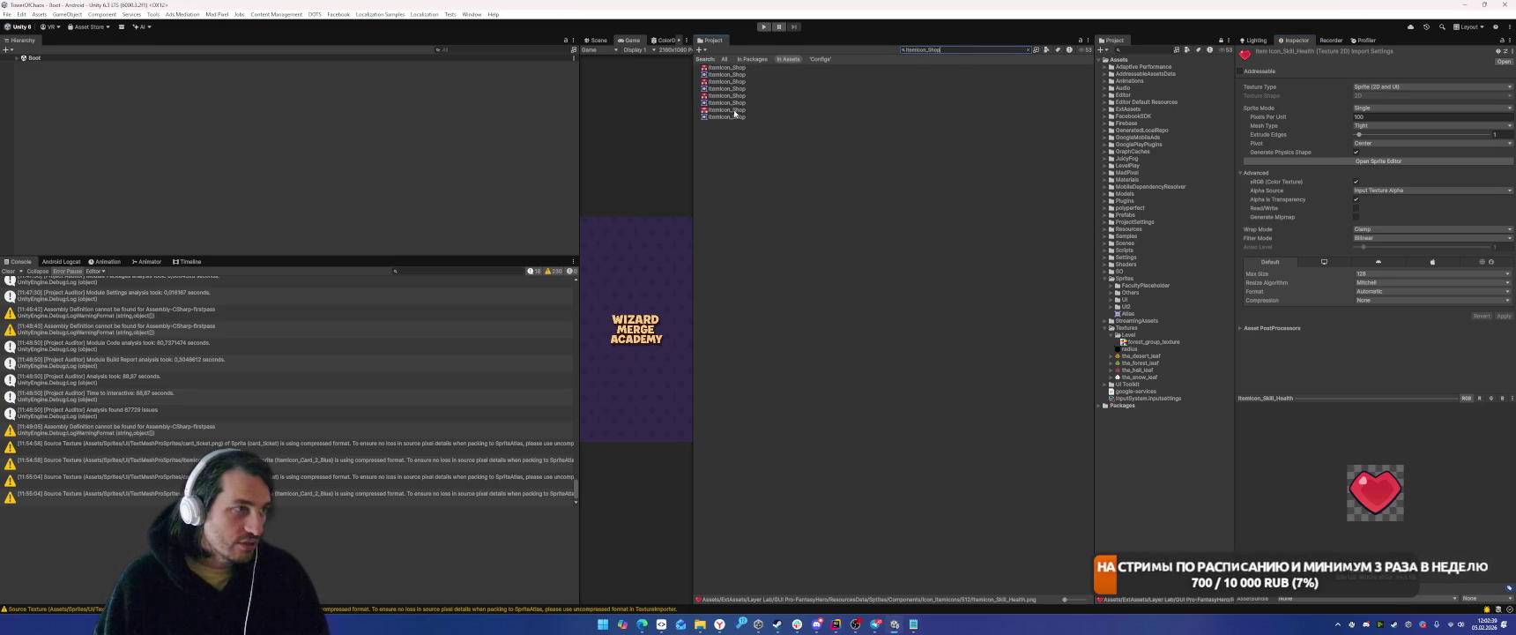
click(730, 82)
click(727, 96)
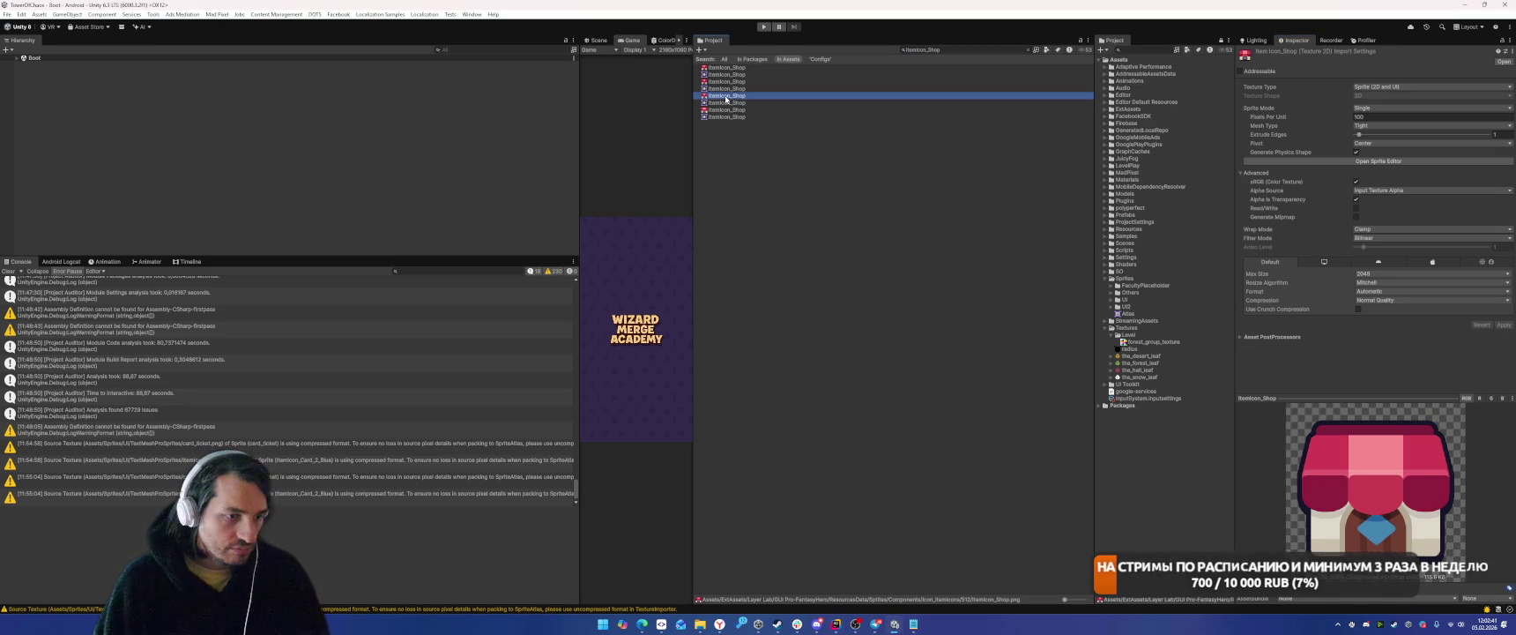
click(1117, 222)
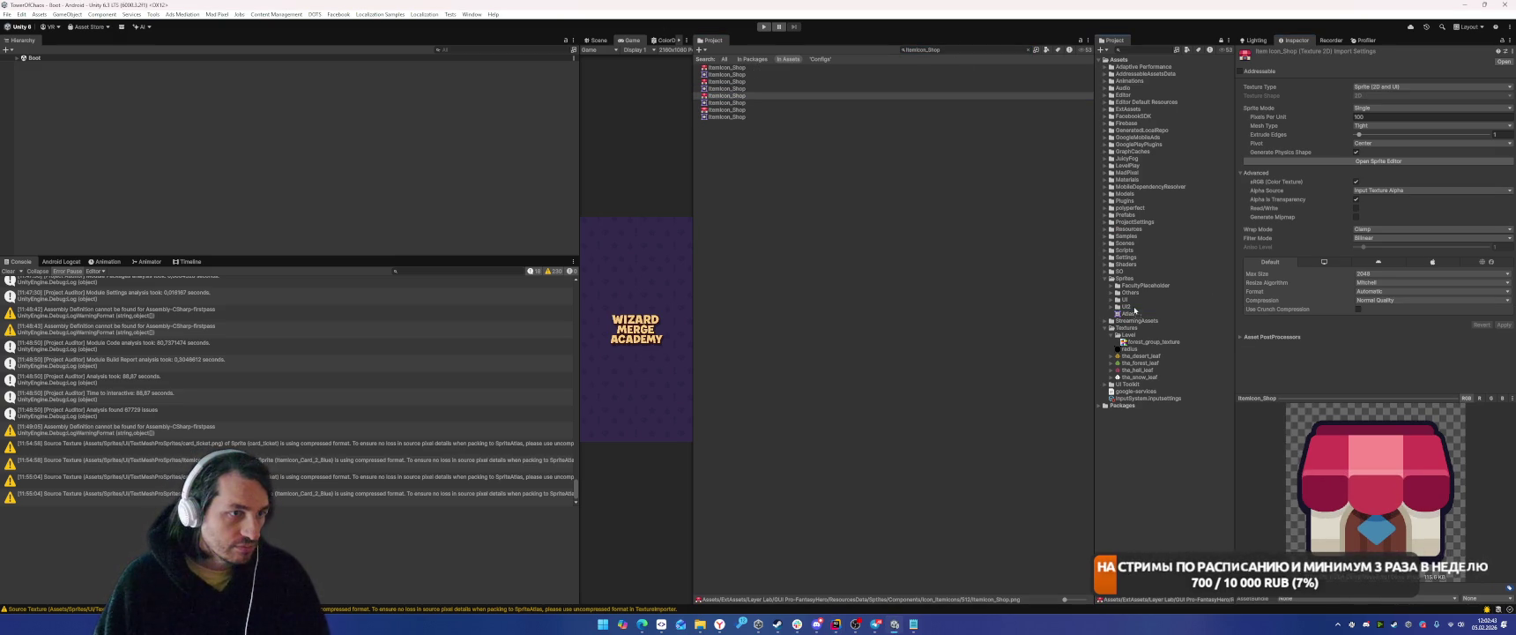
click(1386, 280)
click(1383, 296)
click(1388, 300)
click(1388, 308)
click(1502, 316)
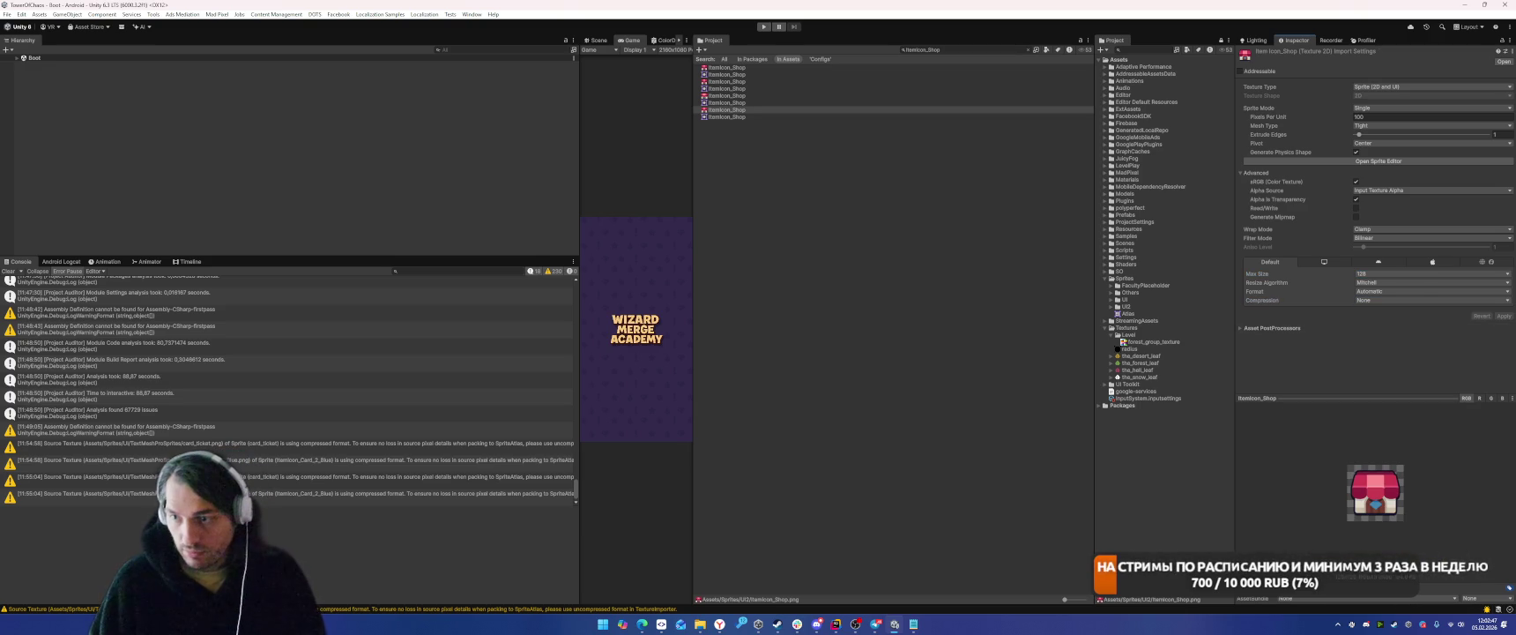
Import the PictoIcon_Bow texture at max size 128, uncompressed.
click(991, 50)
text(PictoIcon_Bow)
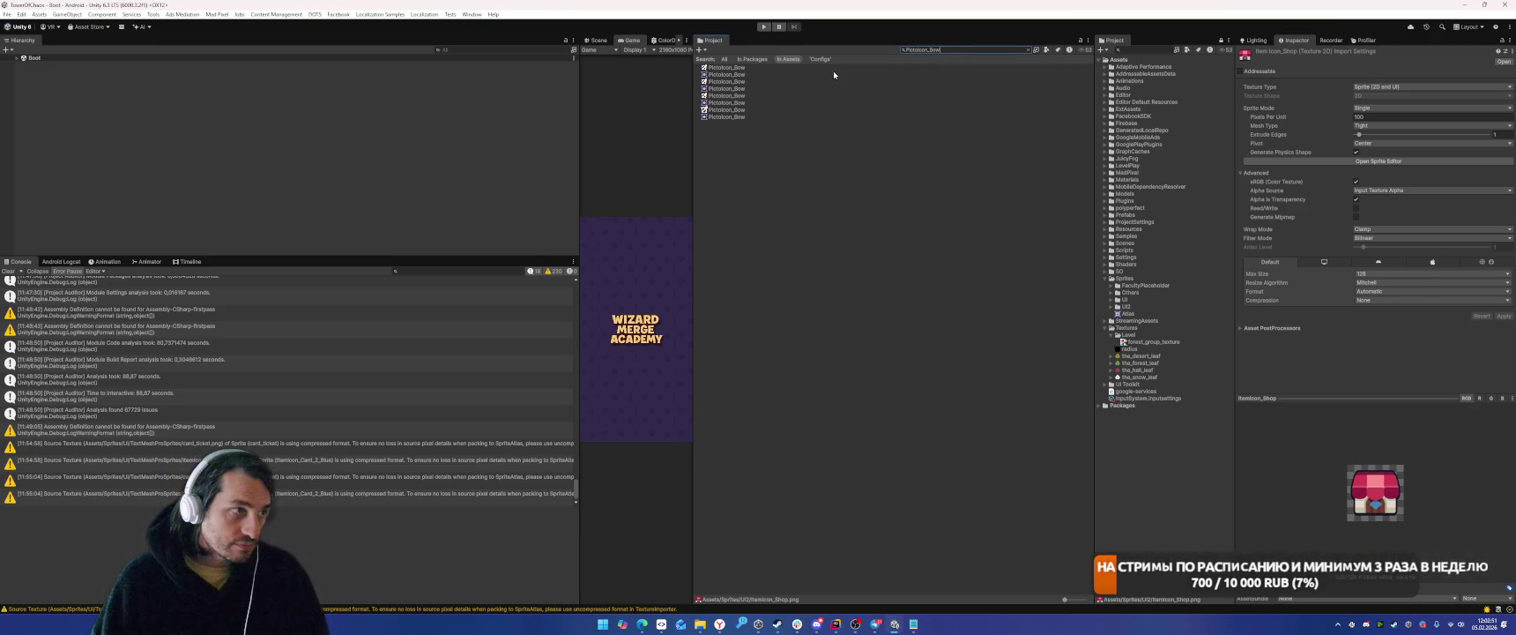
click(718, 96)
click(1145, 311)
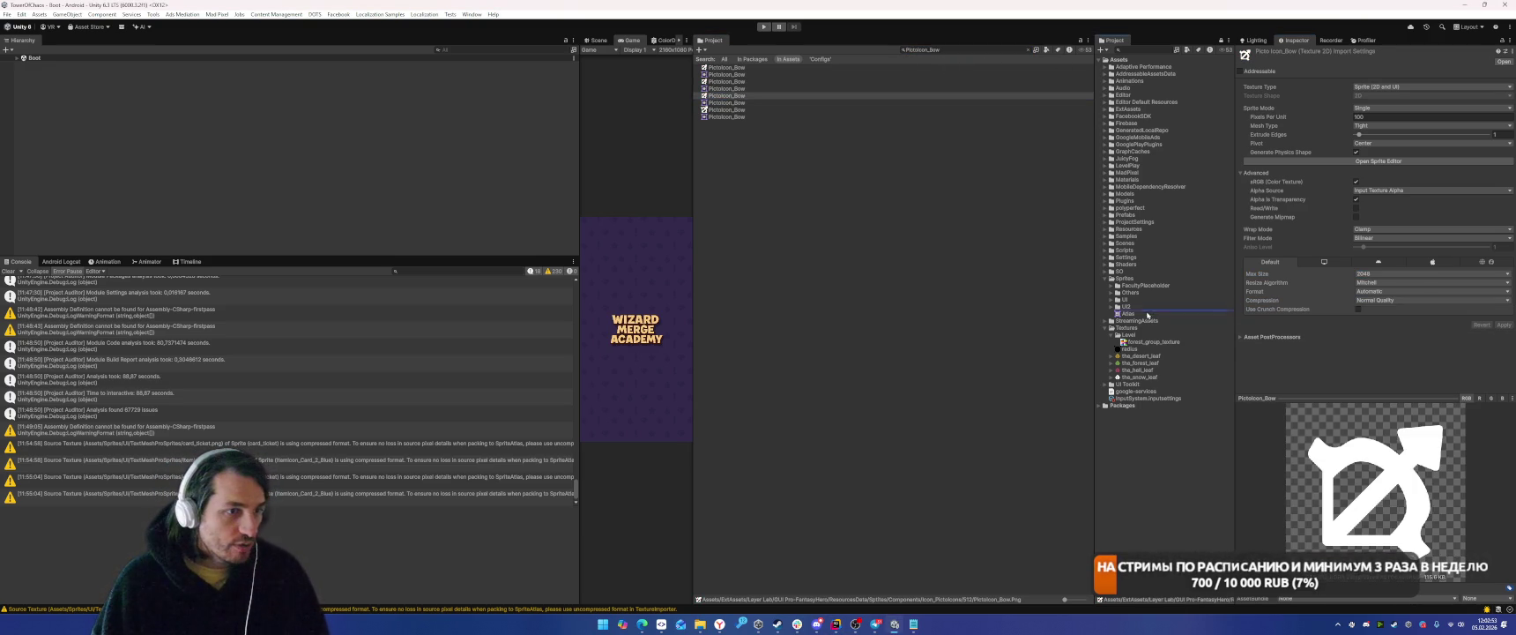
click(1384, 274)
click(1379, 298)
click(1382, 300)
click(1381, 311)
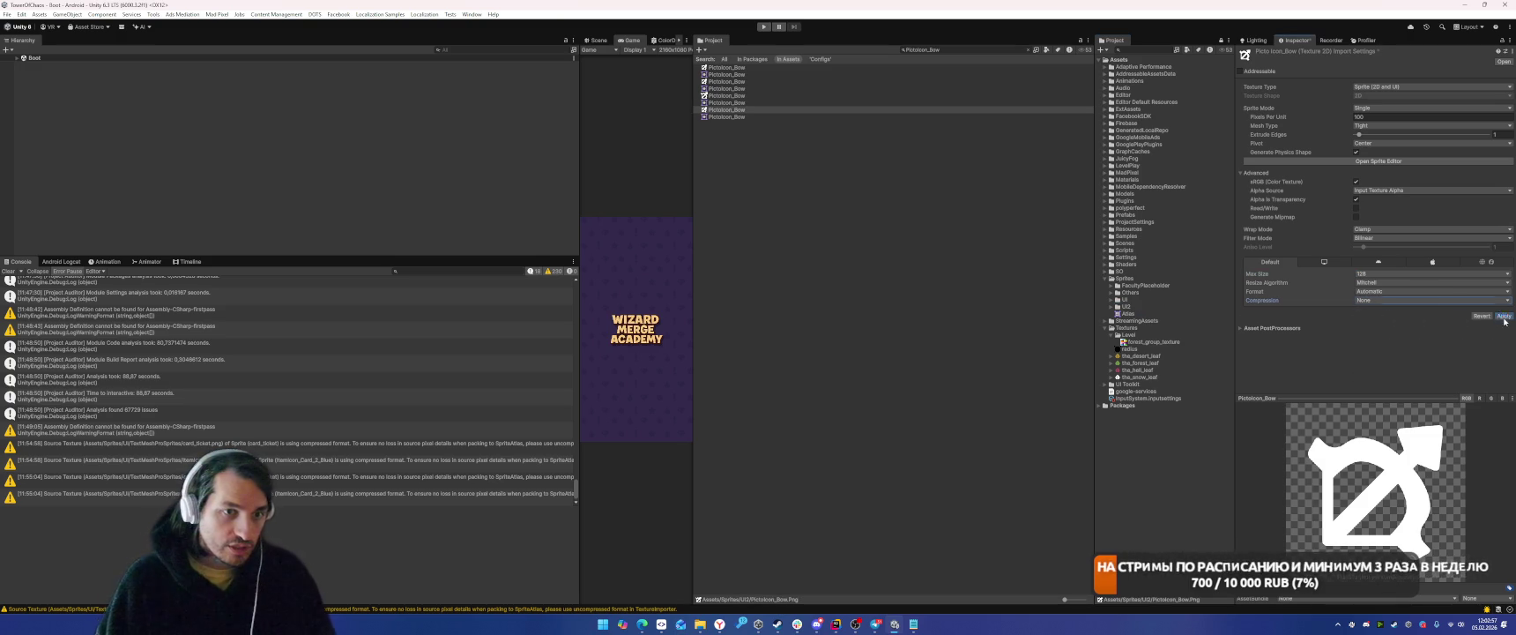
click(1502, 318)
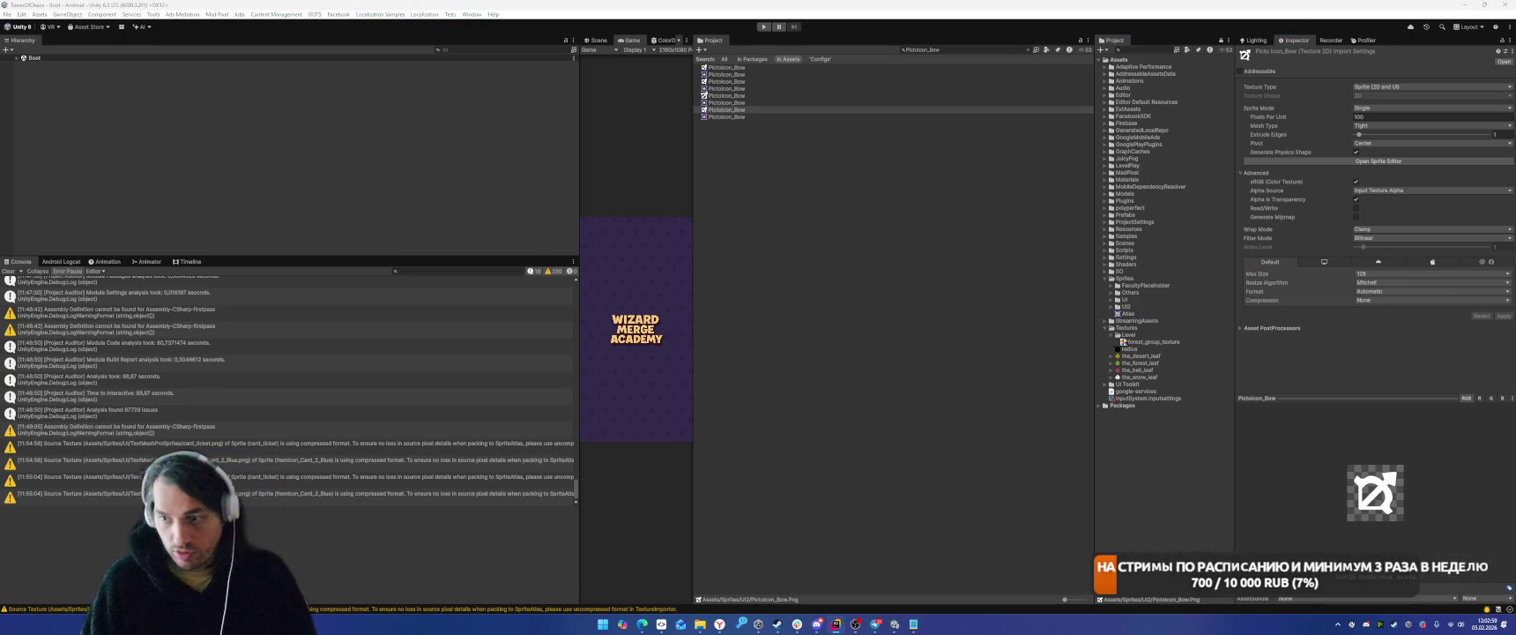
Move PictoIcon_Boots into Sprites/UI2 and import it at max size 128, uncompressed.
click(940, 51)
key(BackSpace)
text(ots)
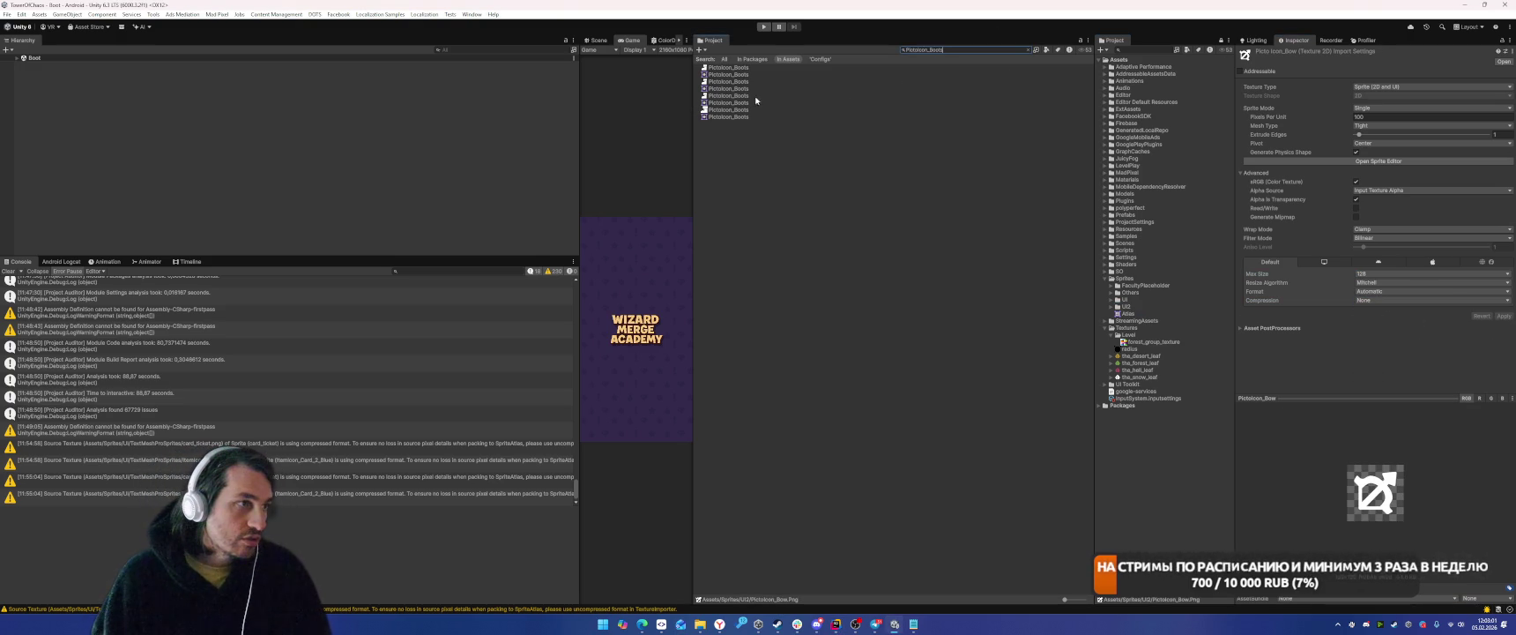
click(730, 95)
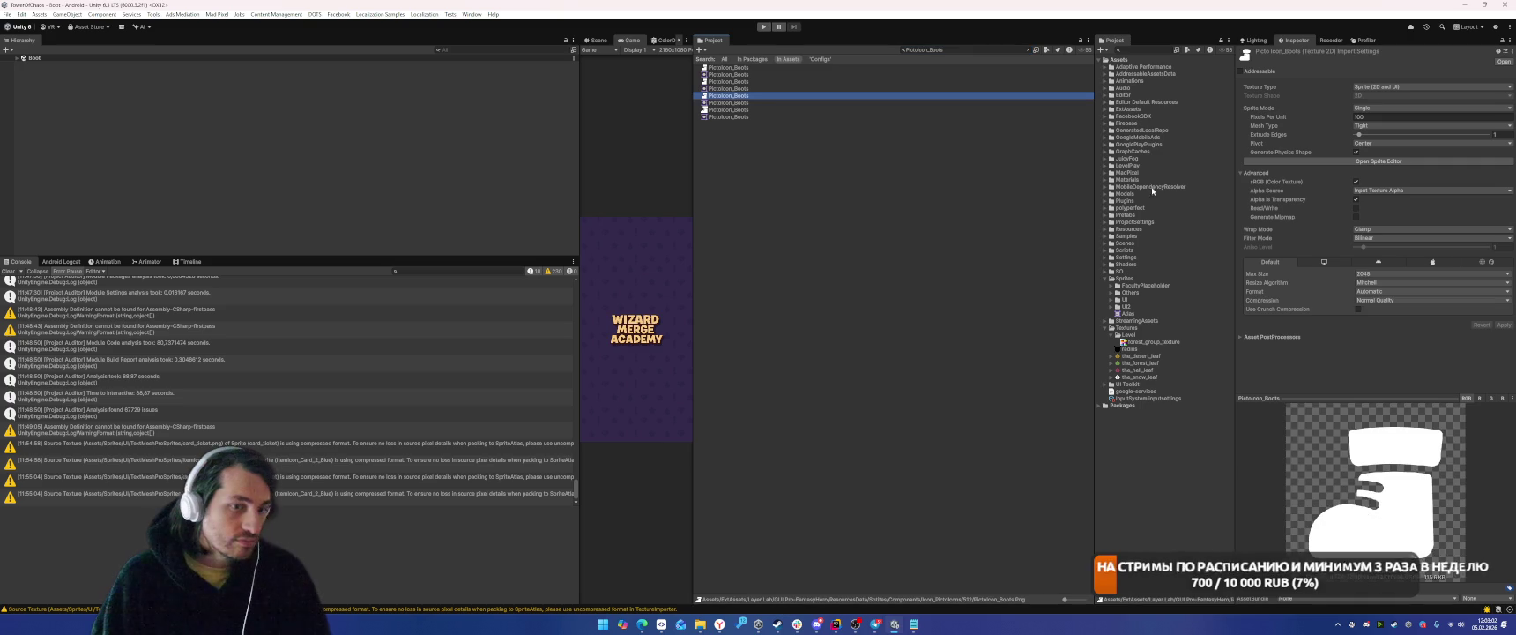
mouse_move(730, 99)
mouse_down()
mouse_move(1151, 341)
mouse_move(1127, 307)
mouse_up()
click(1398, 274)
click(1388, 301)
click(1388, 299)
click(1377, 310)
click(1502, 315)
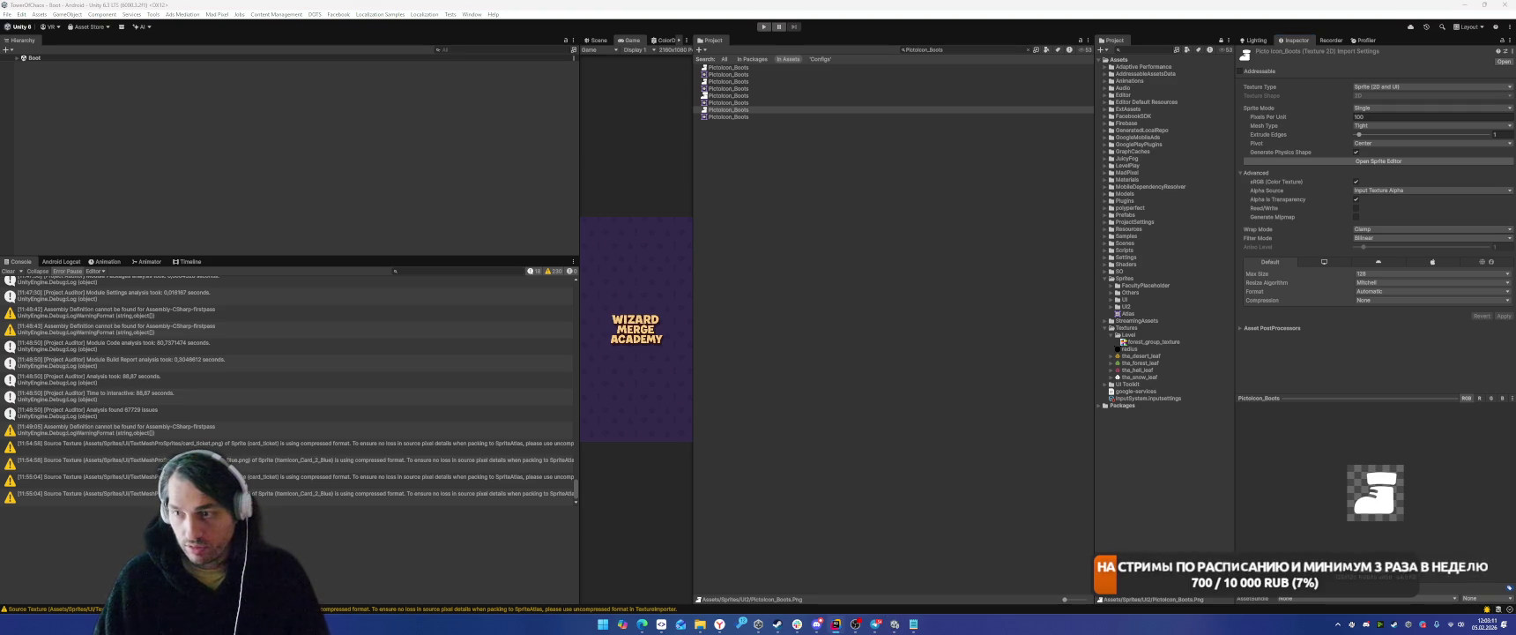
Move ItemIcon_Skill_Attack_Range into Sprites/UI2 and import it at 128, compression None.
click(955, 50)
text(ItemIcon_Skill_Attack_Range)
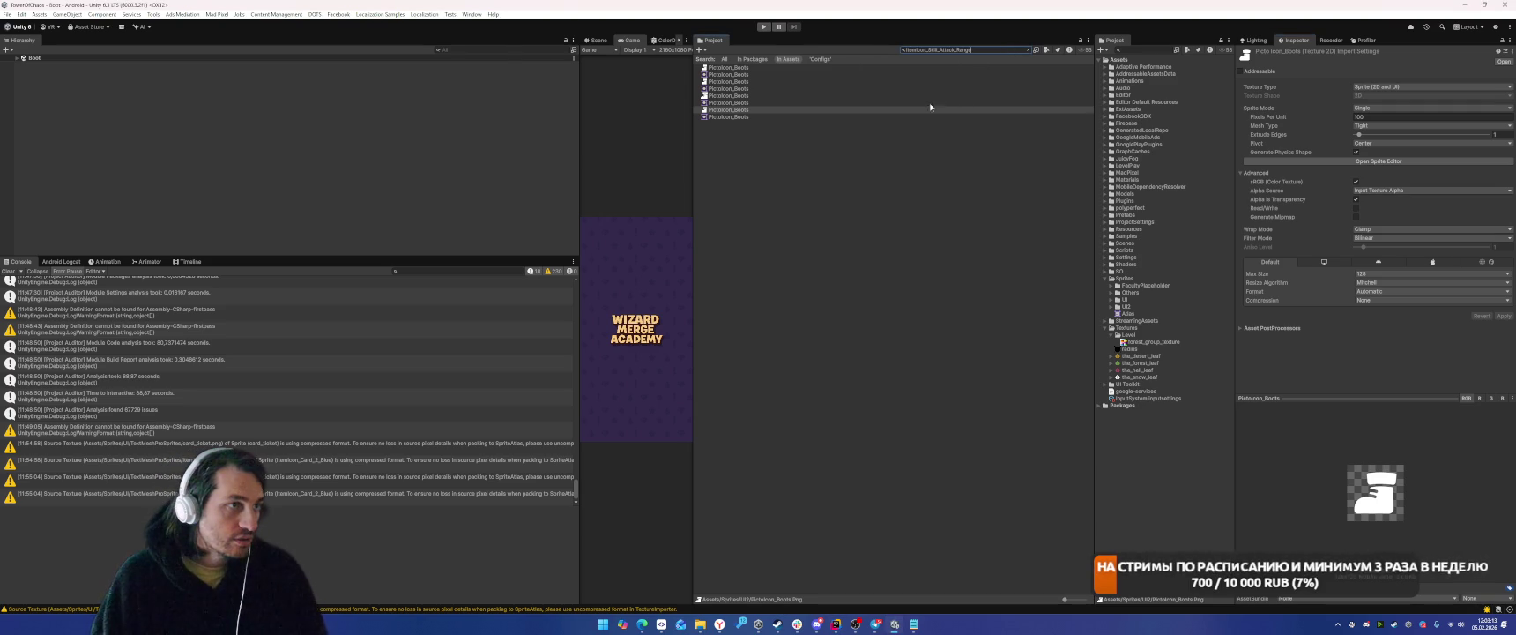
click(740, 67)
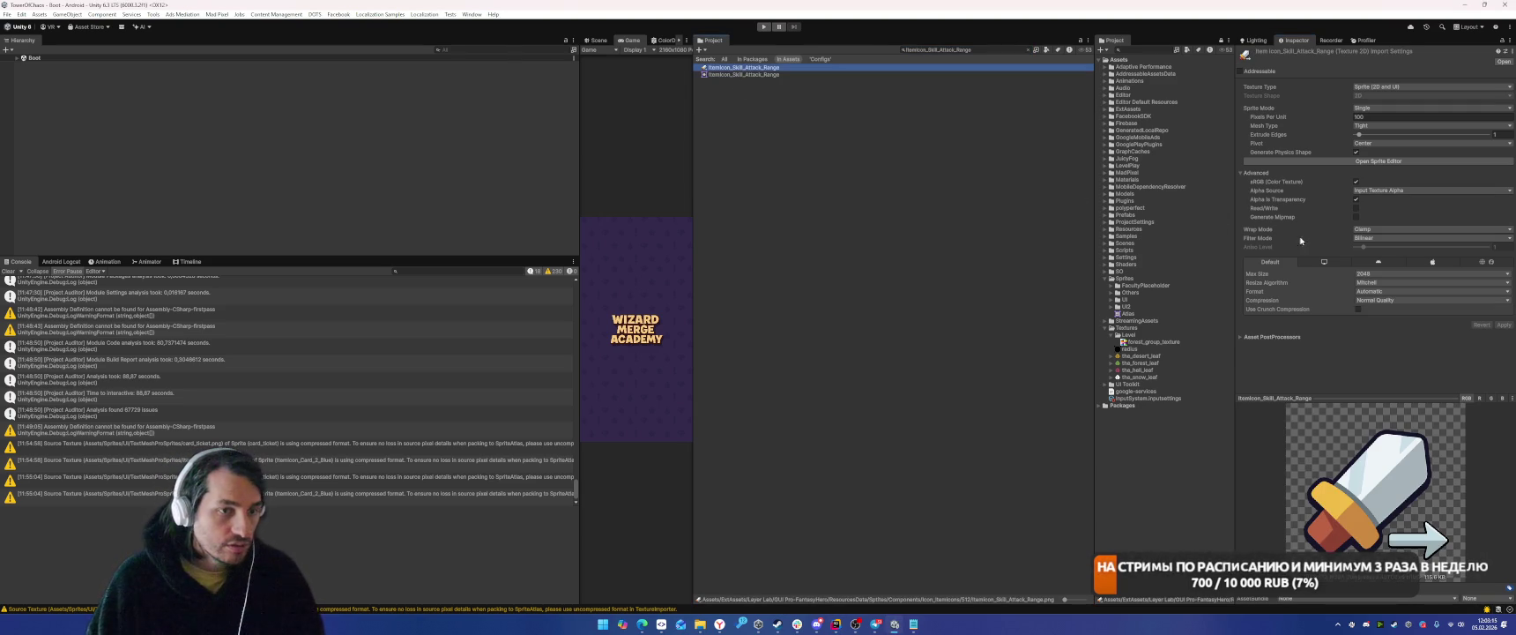
mouse_move(745, 68)
mouse_down()
mouse_move(1144, 321)
mouse_move(1126, 307)
mouse_up()
click(1393, 274)
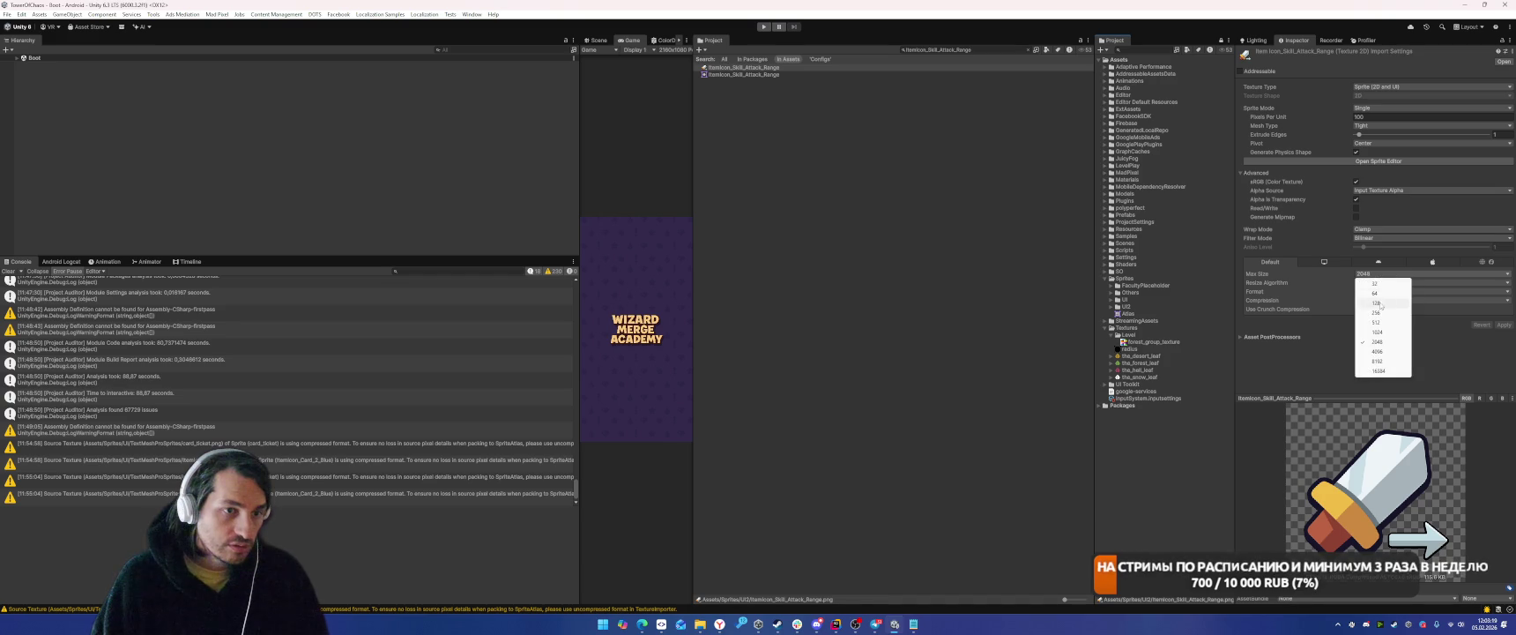
click(1383, 296)
click(1381, 301)
click(1375, 309)
click(1504, 316)
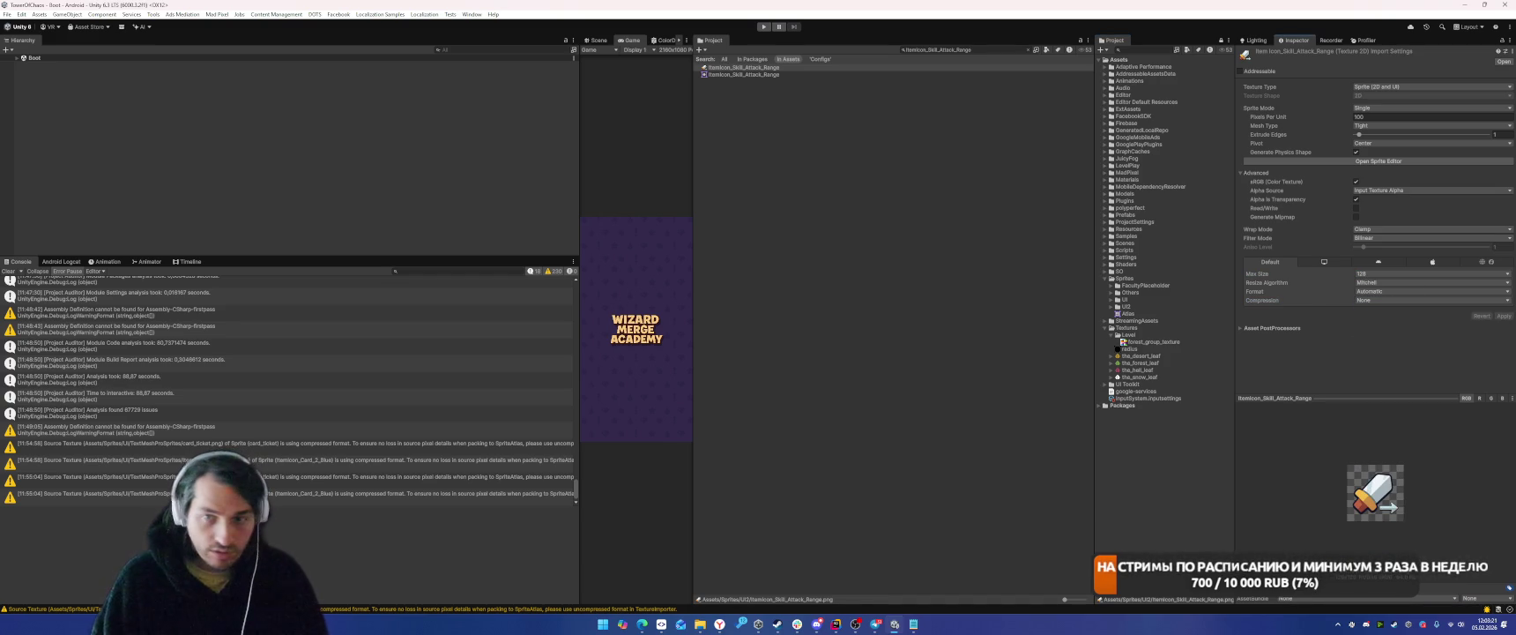
Move ItemIcon_Skill_Attack into Sprites/UI2 and import it at 128, compression None.
click(1000, 50)
key(Right)
key(BackSpace)
key(BackSpace)
key(BackSpace)
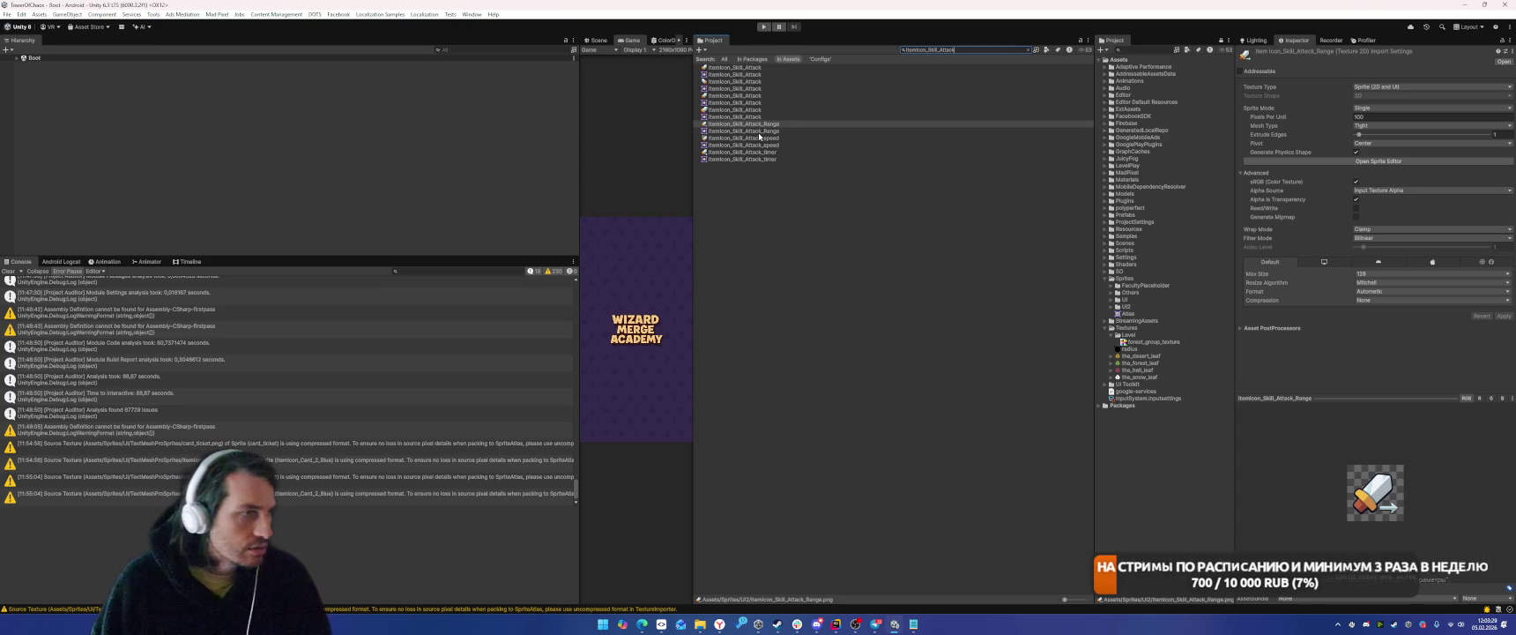
click(739, 110)
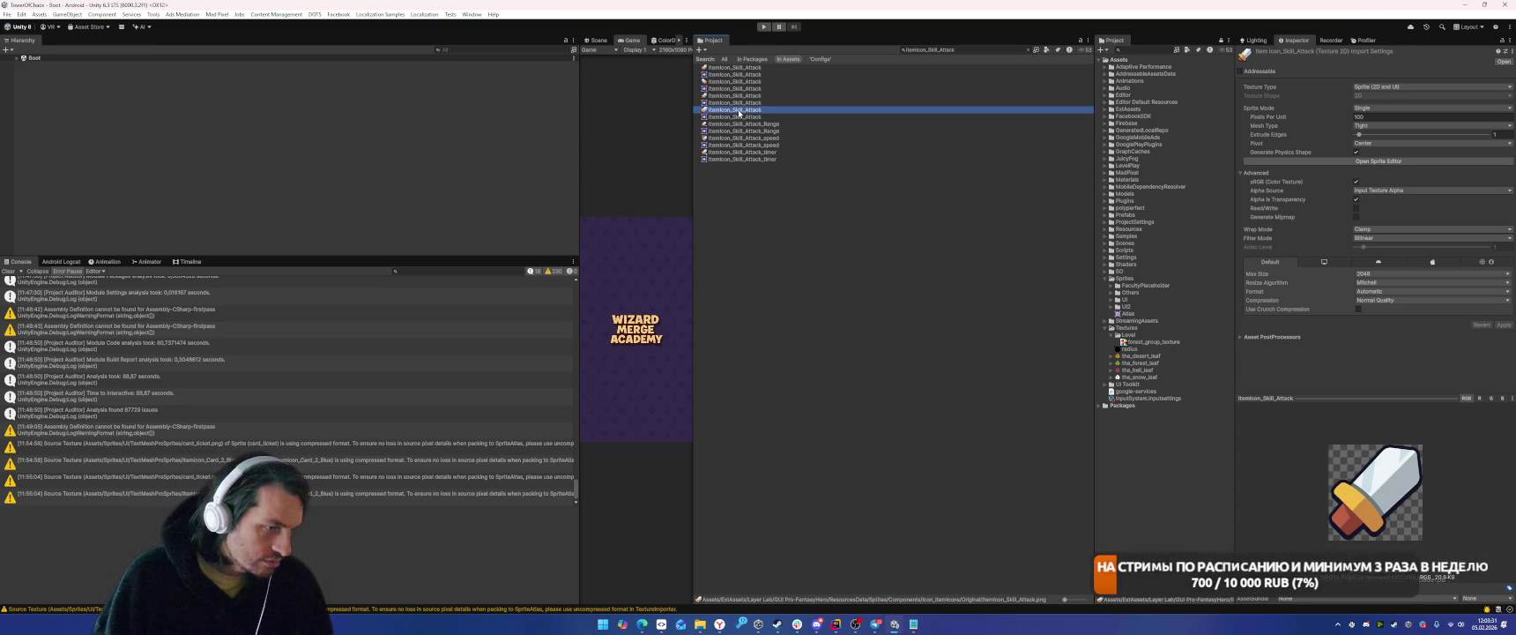
click(743, 96)
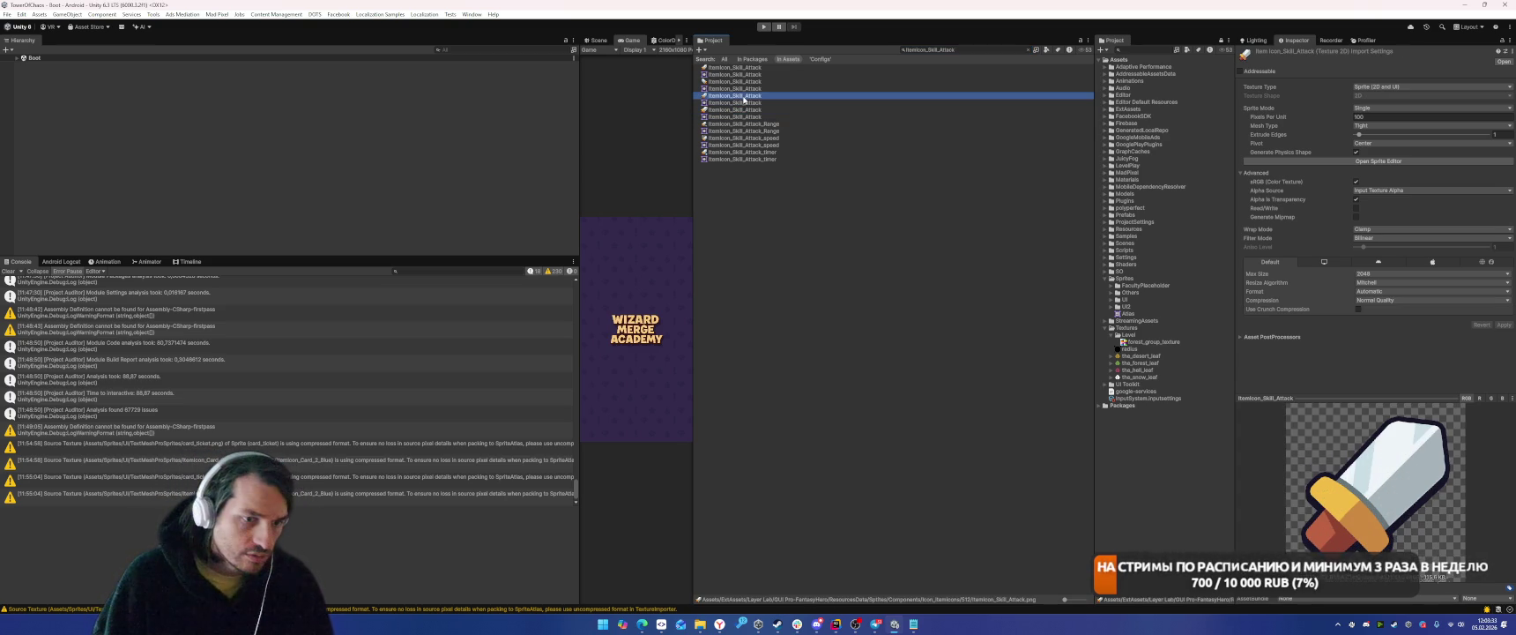
drag(1128, 311, 1127, 309)
click(1389, 274)
click(1384, 301)
click(1387, 301)
click(1378, 311)
click(1503, 315)
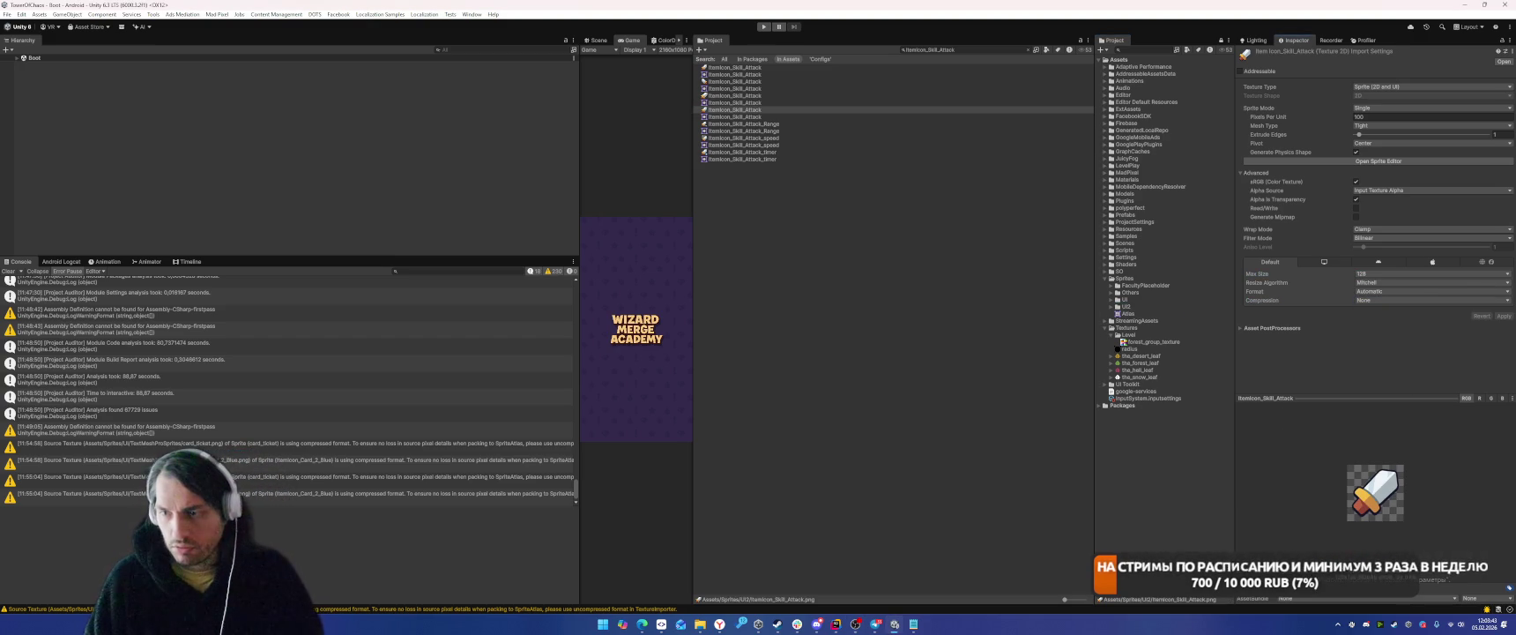
Import the ItemIcon_Gear_Sword texture at max size 128, uncompressed.
click(933, 50)
key(ctrl+a)
key(ctrl+v)
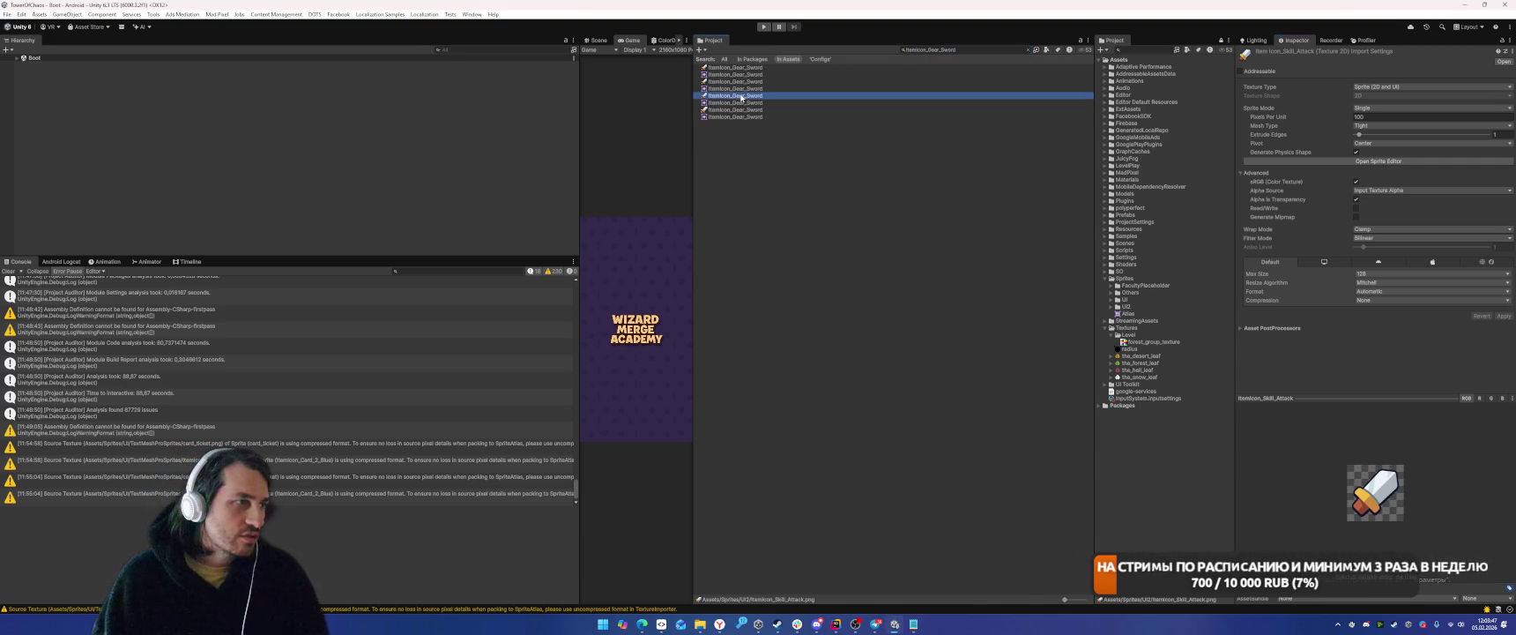
click(742, 96)
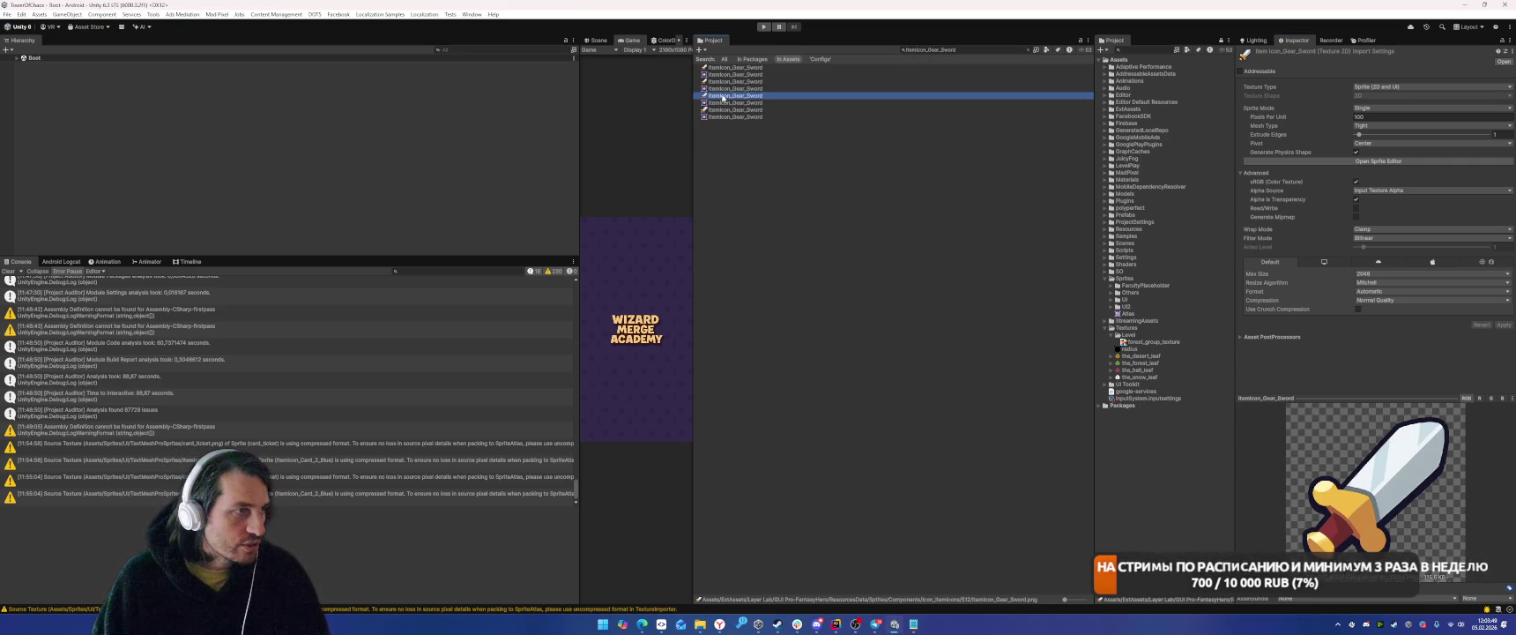
click(1374, 273)
click(1373, 302)
click(1375, 300)
click(1376, 310)
click(1504, 316)
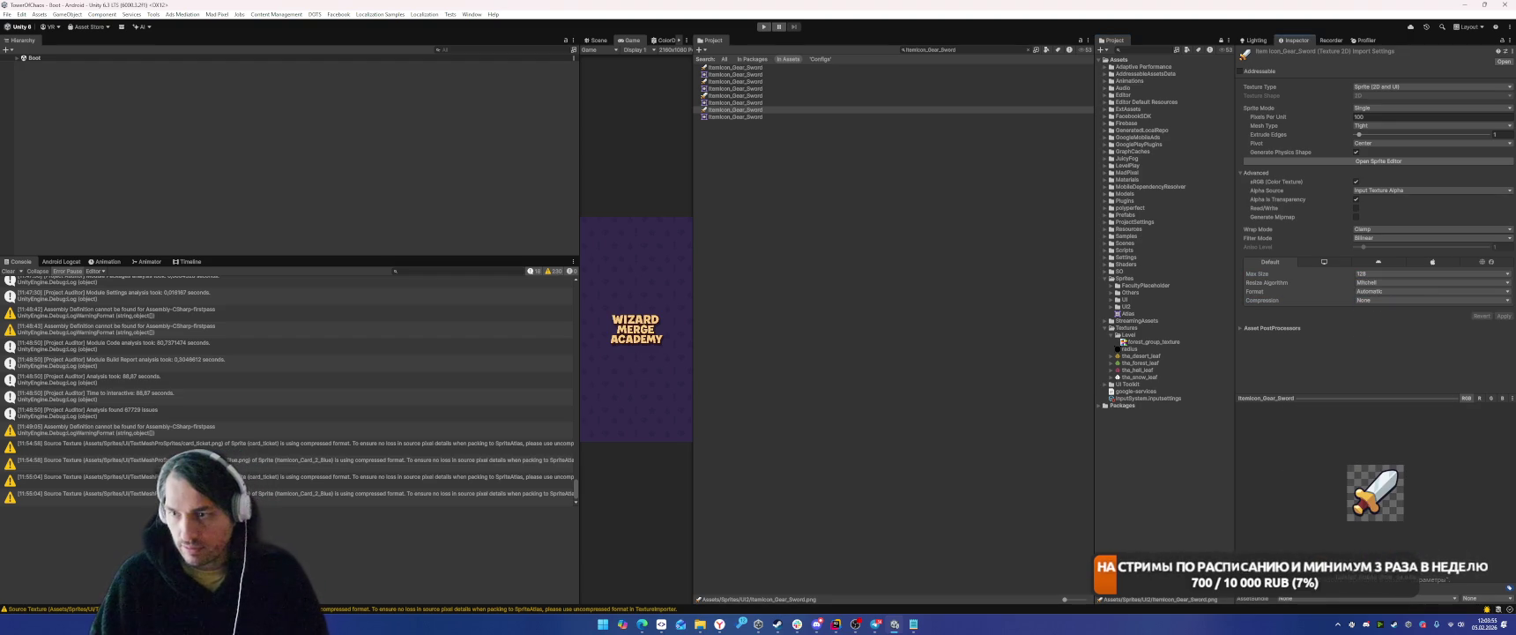
Move PictoIcon_Like into Sprites/UI2 and import it at 128, compression None.
click(965, 50)
text(PictoIcon_Like)
click(725, 97)
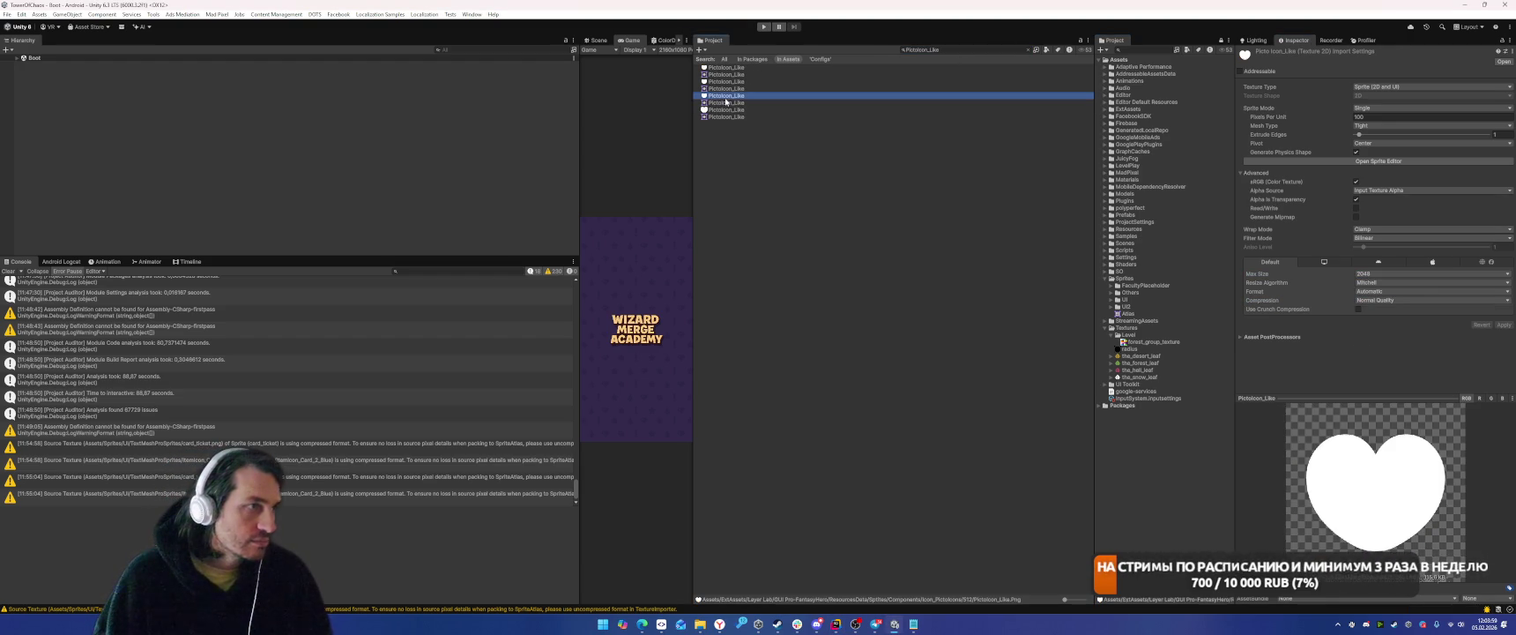
mouse_move(728, 101)
mouse_down()
mouse_move(1140, 327)
mouse_move(1128, 307)
mouse_up()
click(1386, 274)
click(1388, 303)
click(1388, 300)
click(1375, 307)
click(1504, 315)
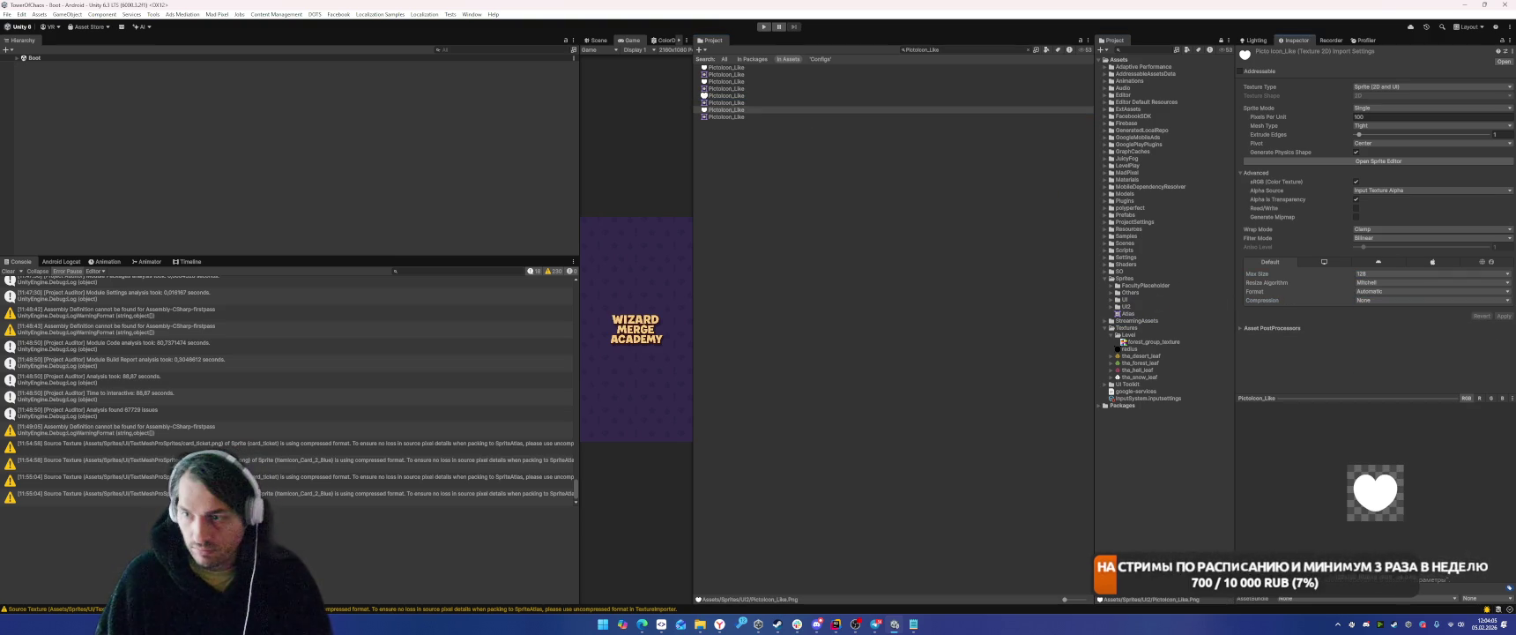
Set the PictoIcon_Critical texture's max size to 128.
click(965, 50)
text(PictoIcon_Critical)
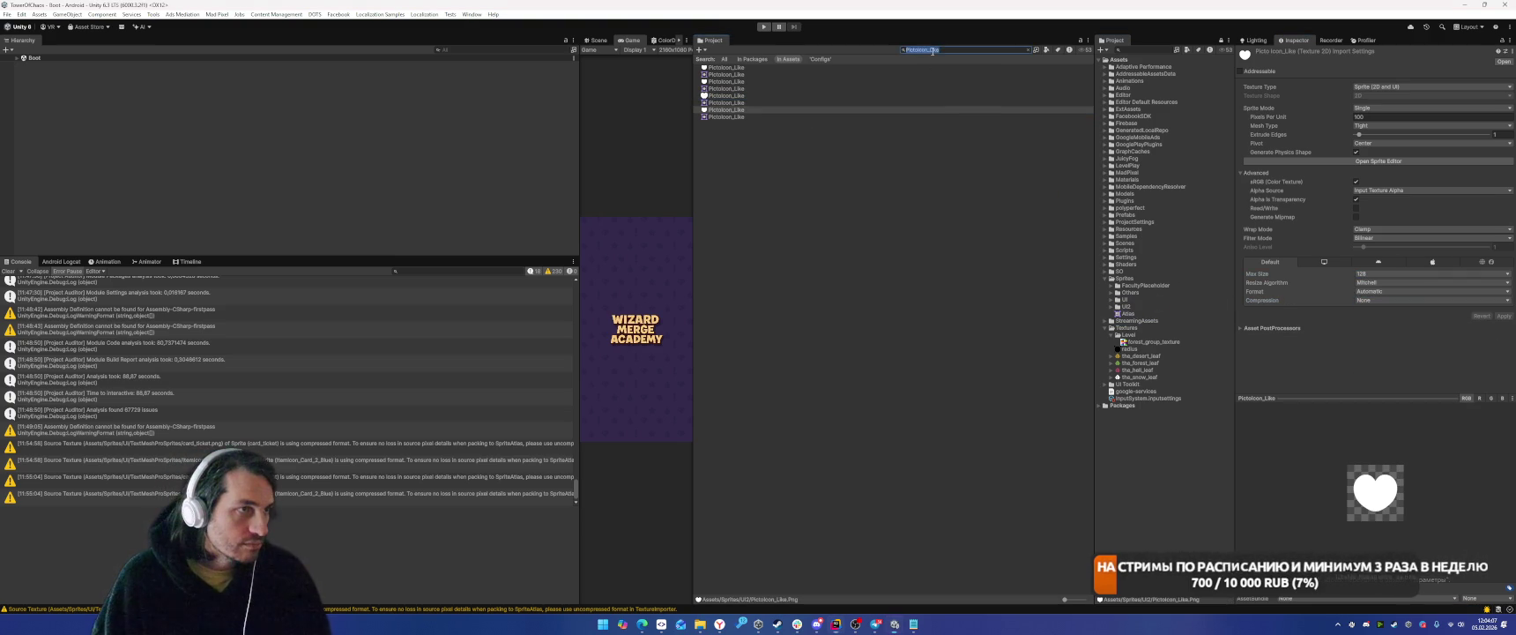
click(730, 96)
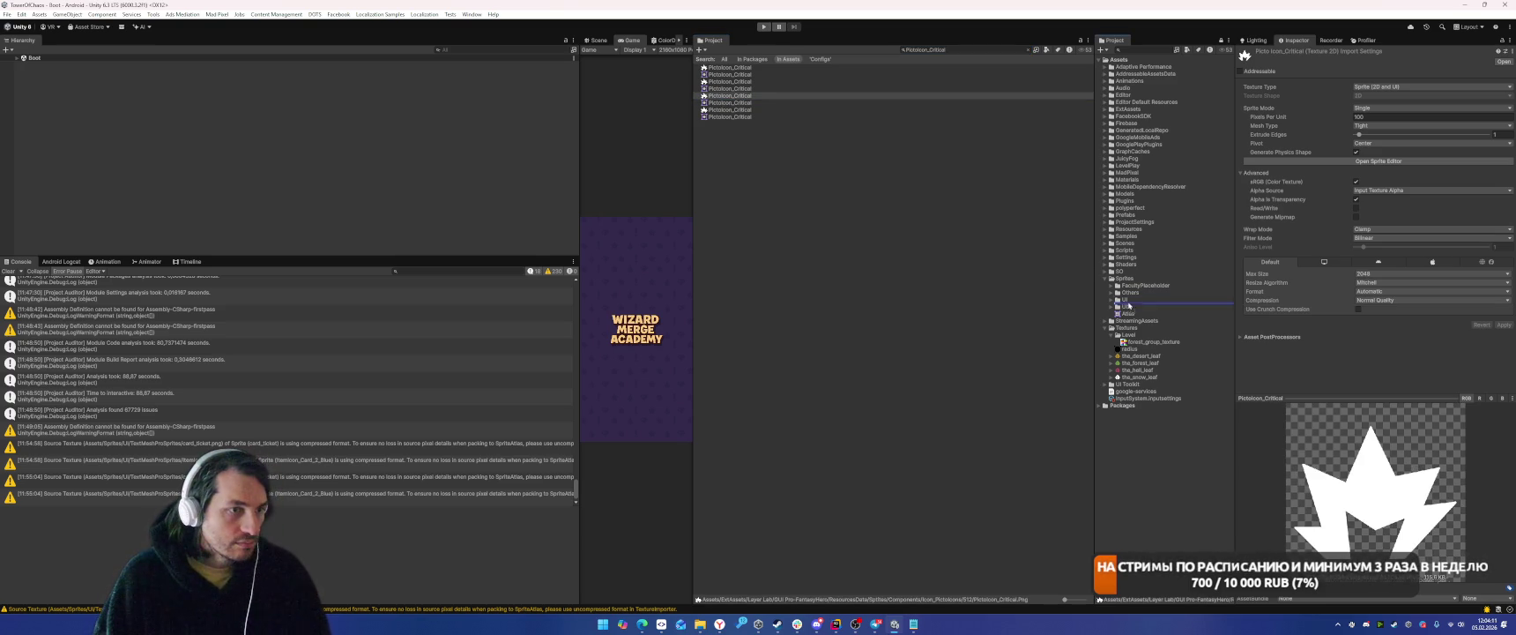
click(1379, 274)
click(1376, 304)
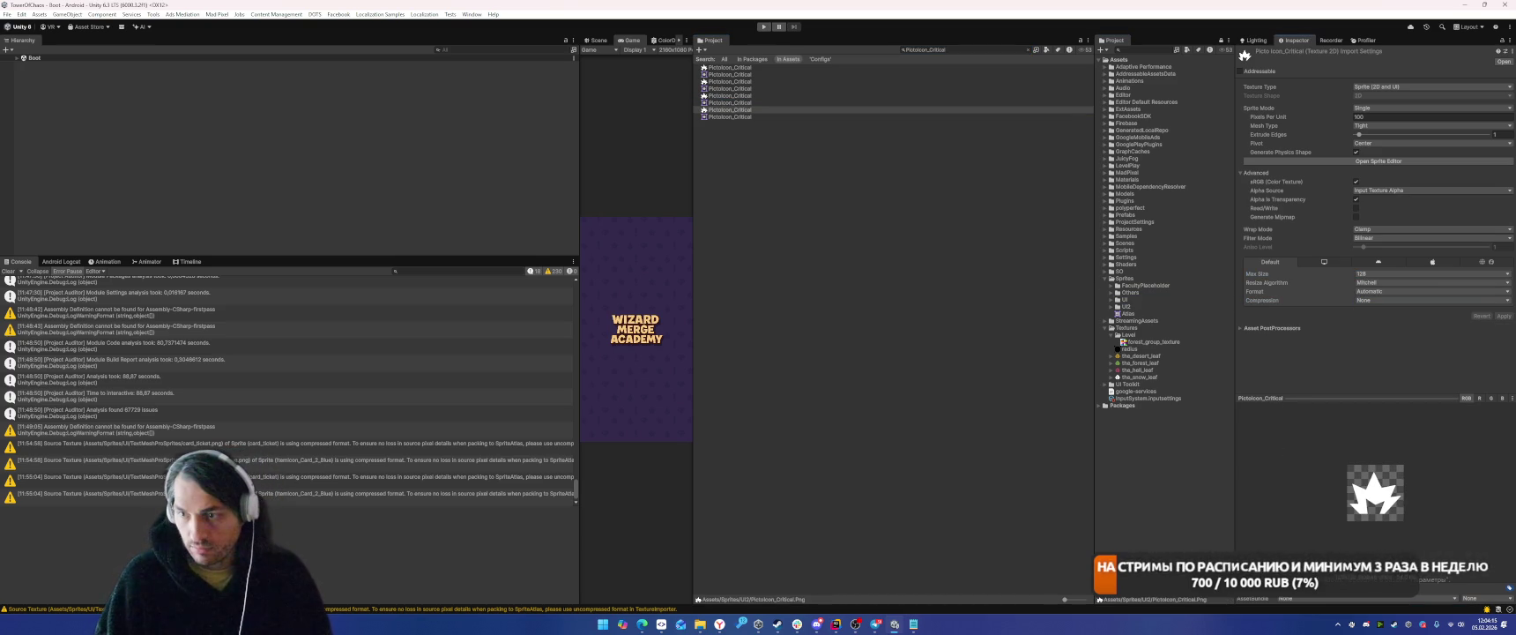
Move ItemIcon_Buf_Debuf into Sprites/UI2 and import it at max size 128.
click(915, 49)
key(ctrl+v)
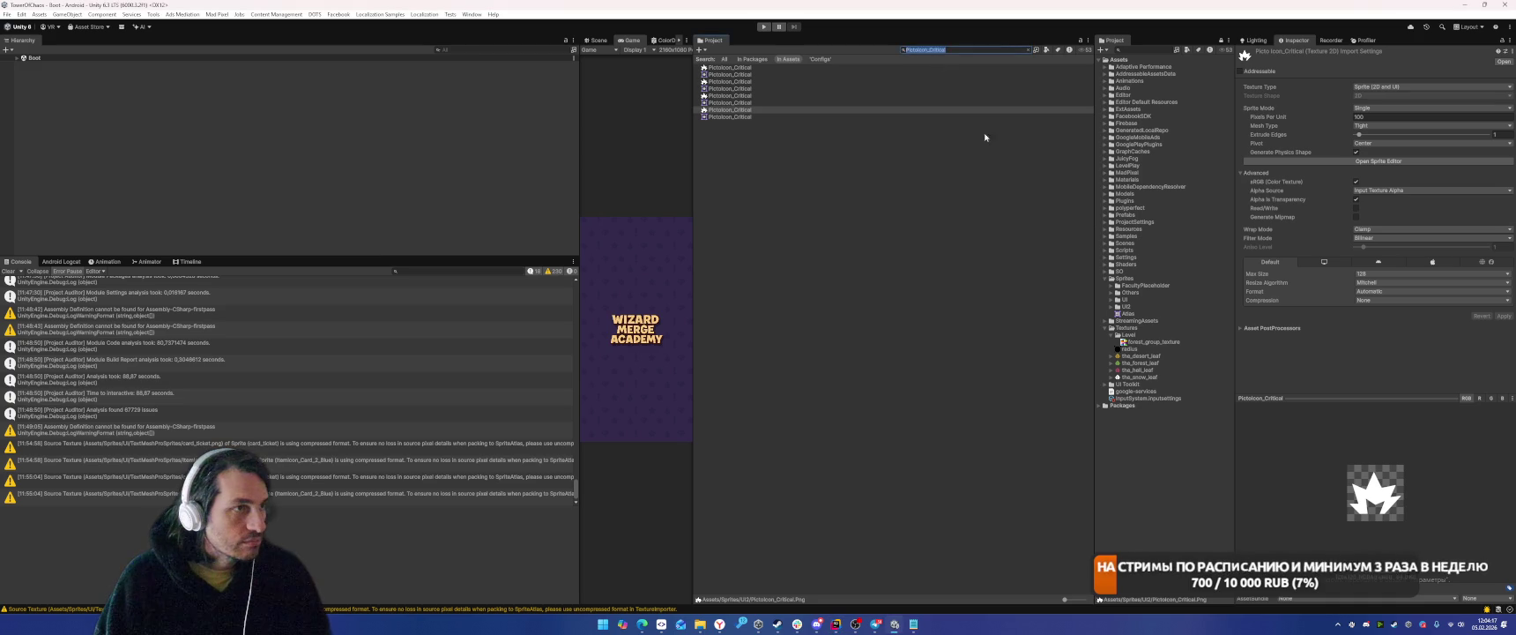
drag(731, 74, 1125, 304)
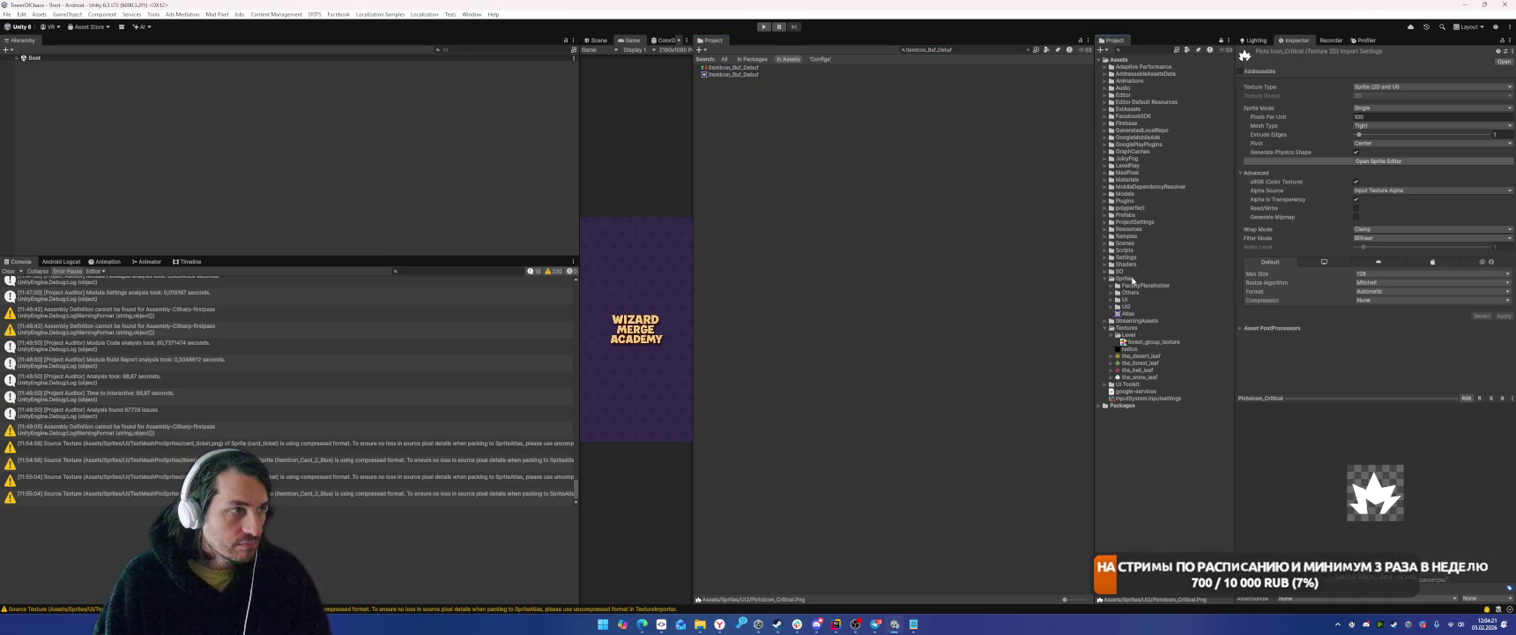
click(760, 69)
click(1379, 274)
click(1375, 303)
click(1503, 315)
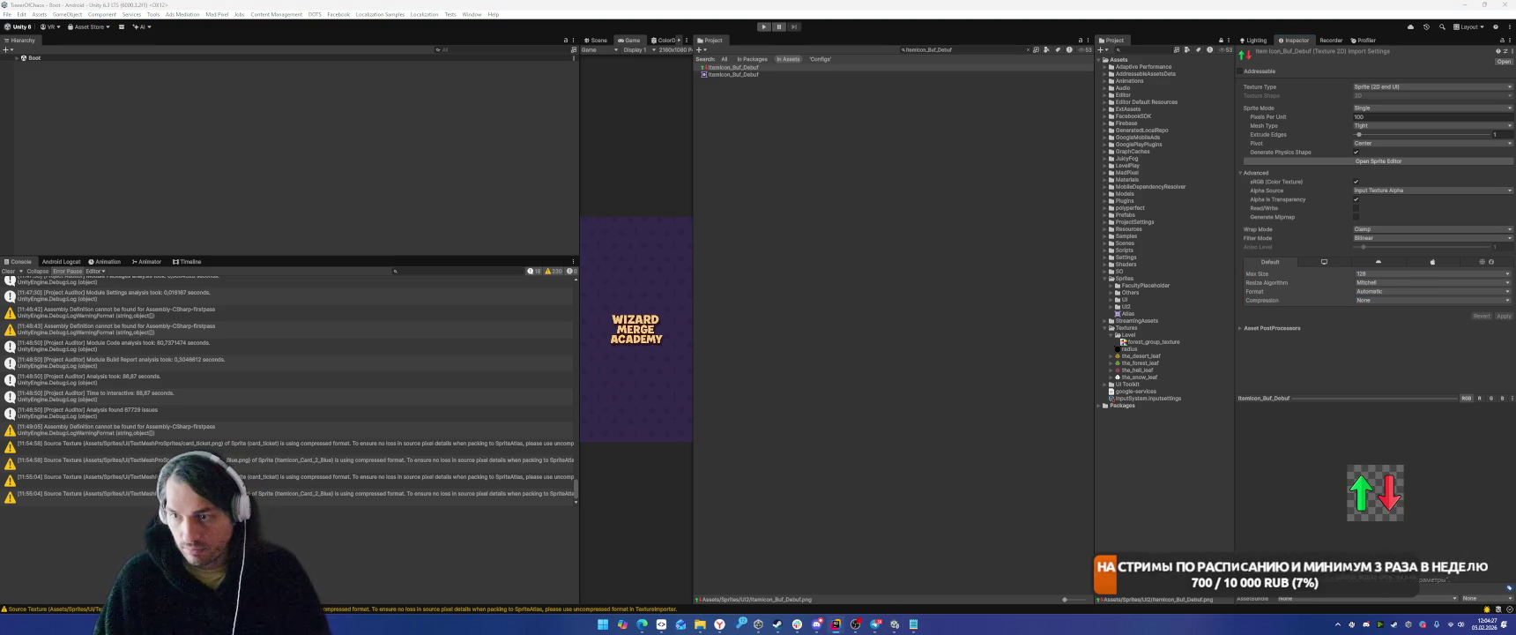
Import a PictoIcon_Star texture at max size 128.
click(965, 49)
text(PictoIcon_Star)
click(737, 96)
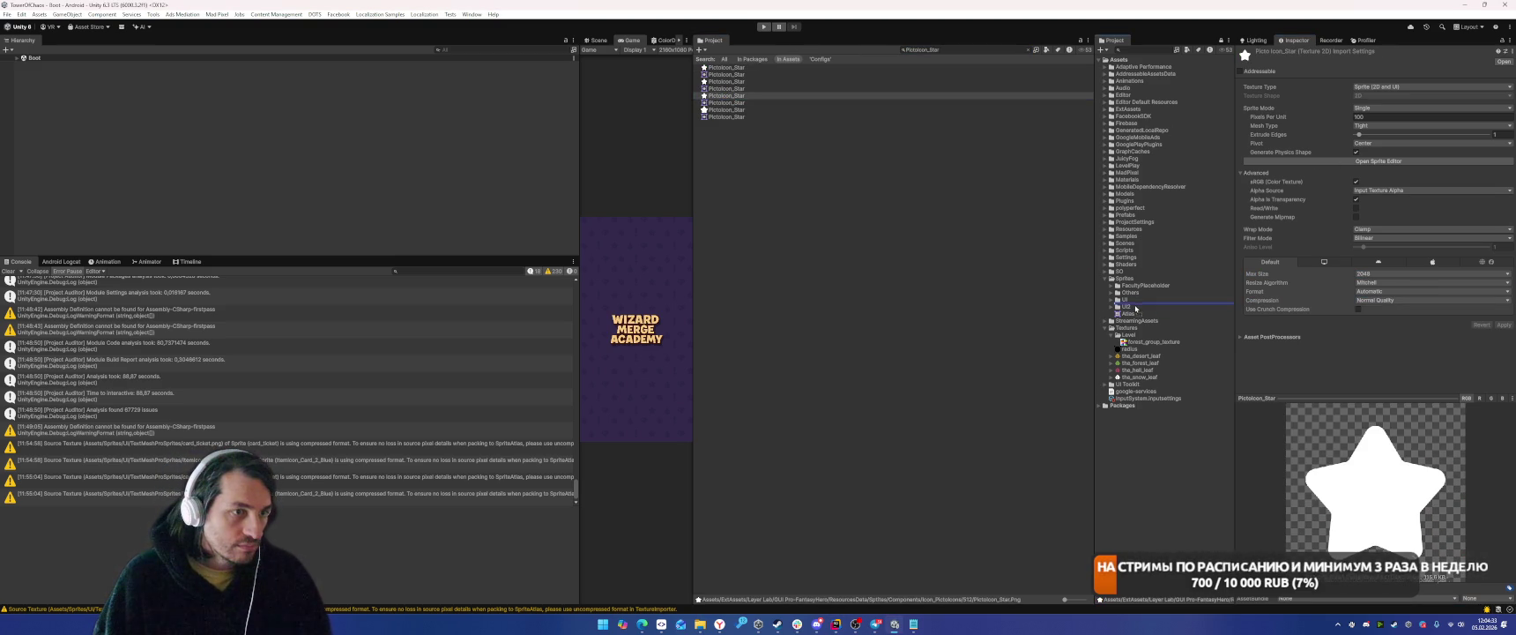
key(Down)
key(Down)
click(1383, 273)
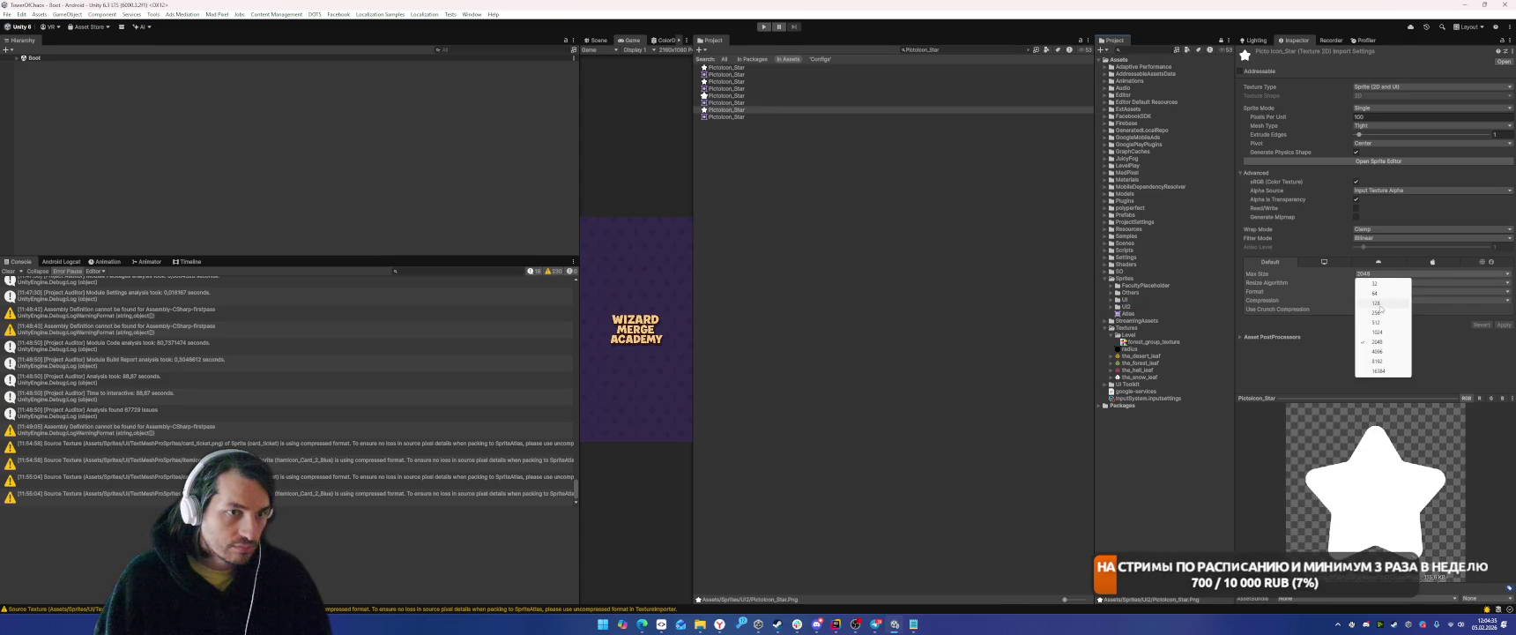
click(1375, 302)
click(1503, 316)
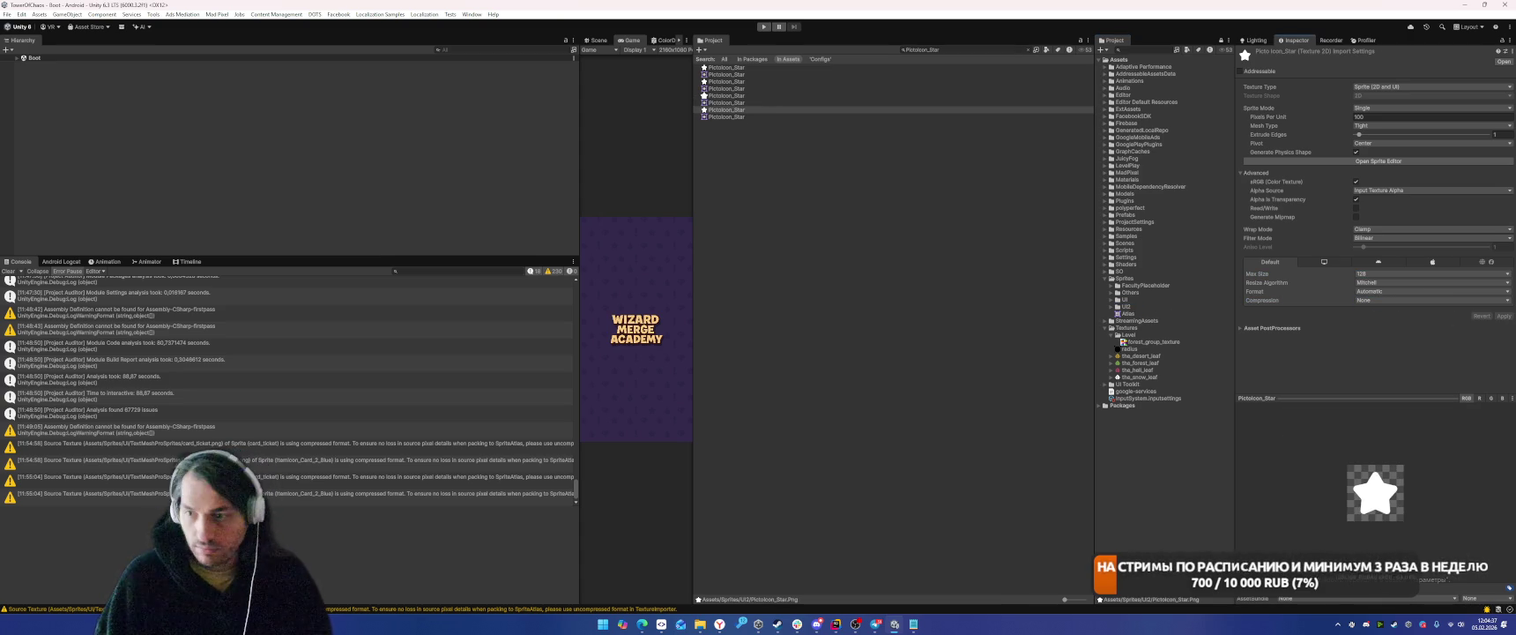
Move PictoIcon_Health into Sprites/UI2 with max size 128 and compression None.
click(965, 50)
text(PictoIcon_Health)
click(739, 96)
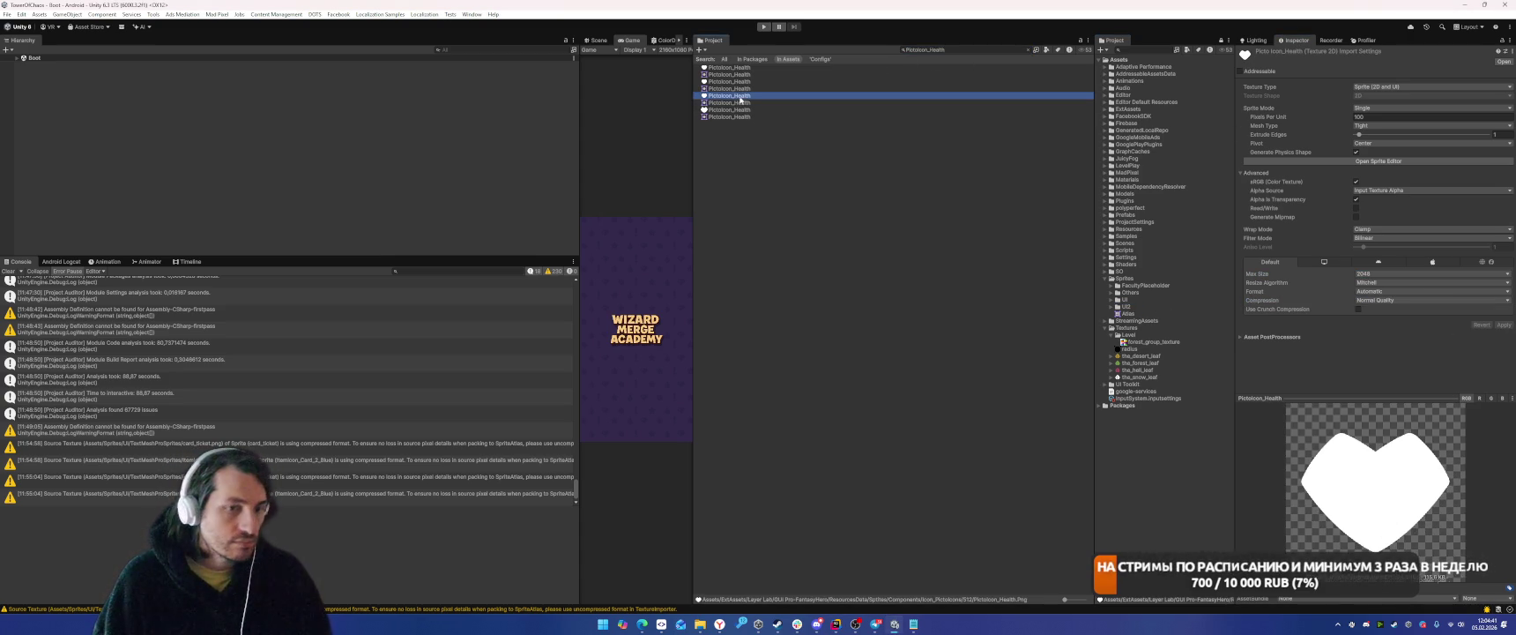
mouse_move(738, 97)
mouse_down()
mouse_move(1148, 313)
mouse_move(1129, 306)
mouse_up()
click(1373, 274)
click(1374, 296)
click(1375, 299)
click(1375, 303)
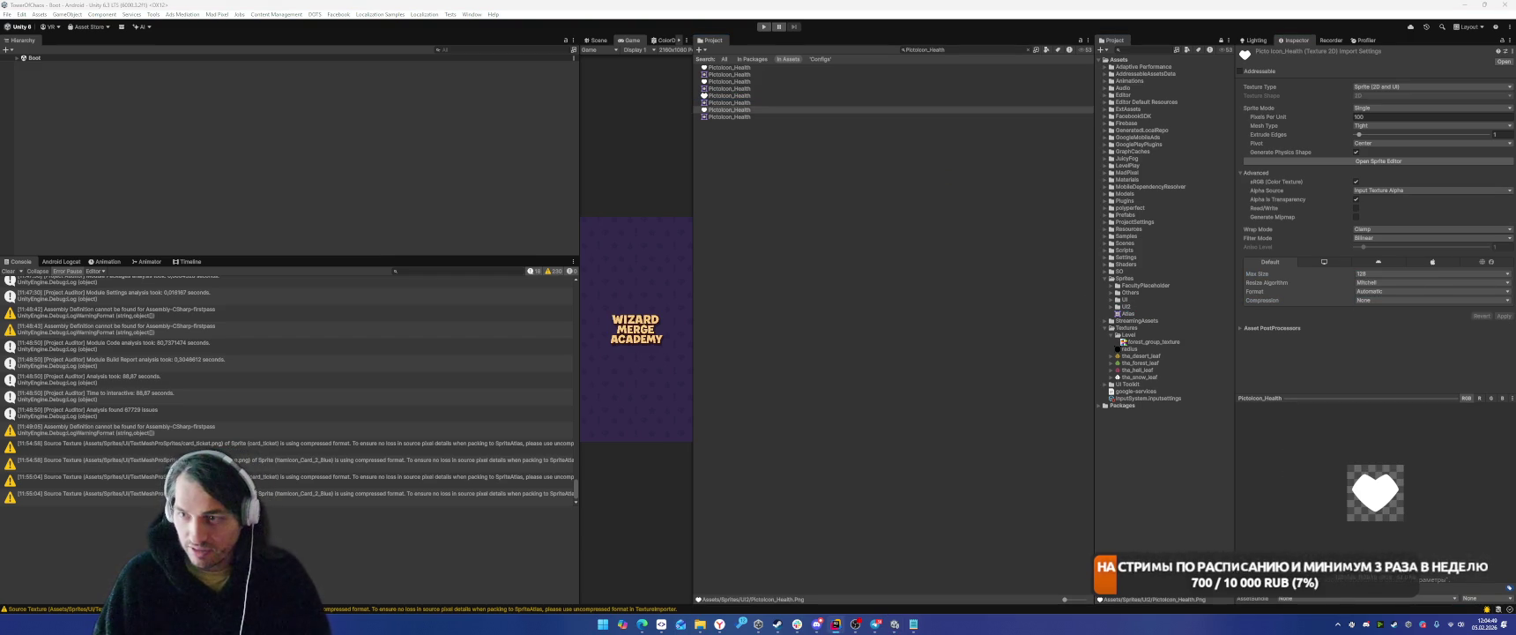
Import the PictoIcon_Attack sprite at max size 128, uncompressed.
click(914, 48)
key(BackSpace)
key(BackSpace)
key(BackSpace)
text(Attack)
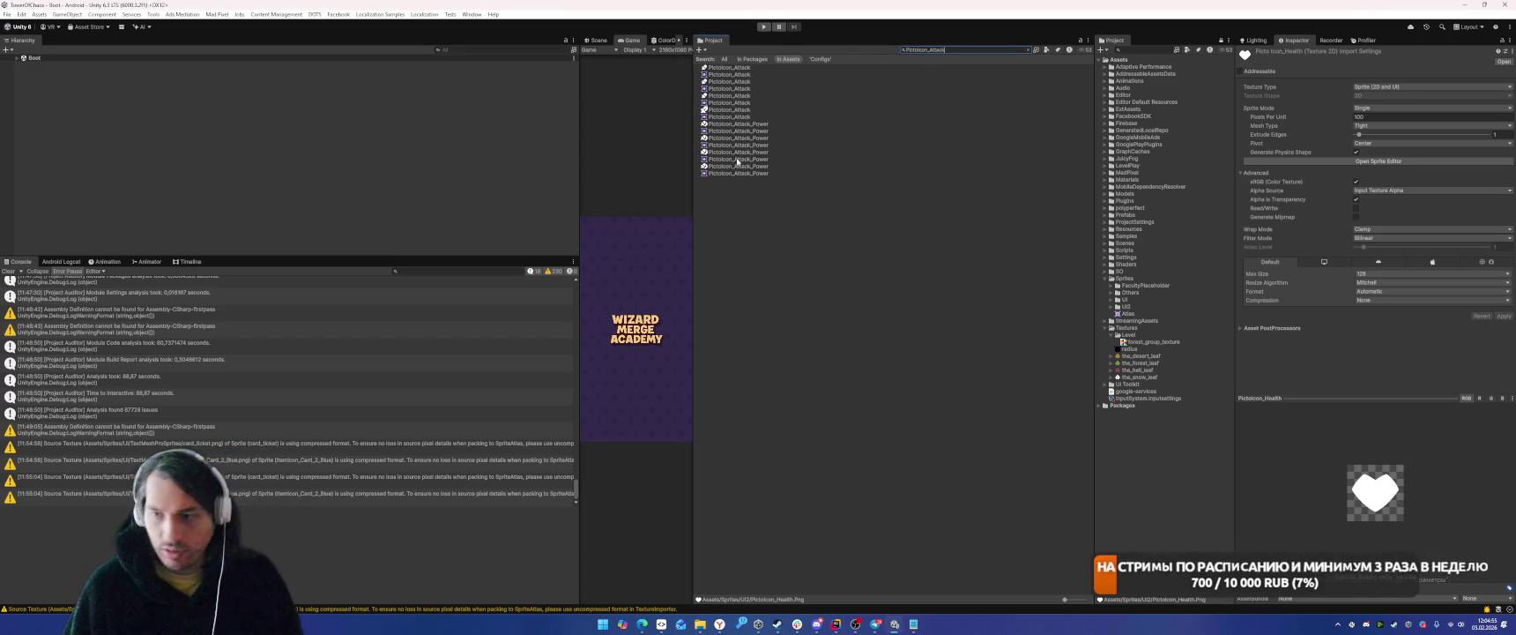
click(724, 96)
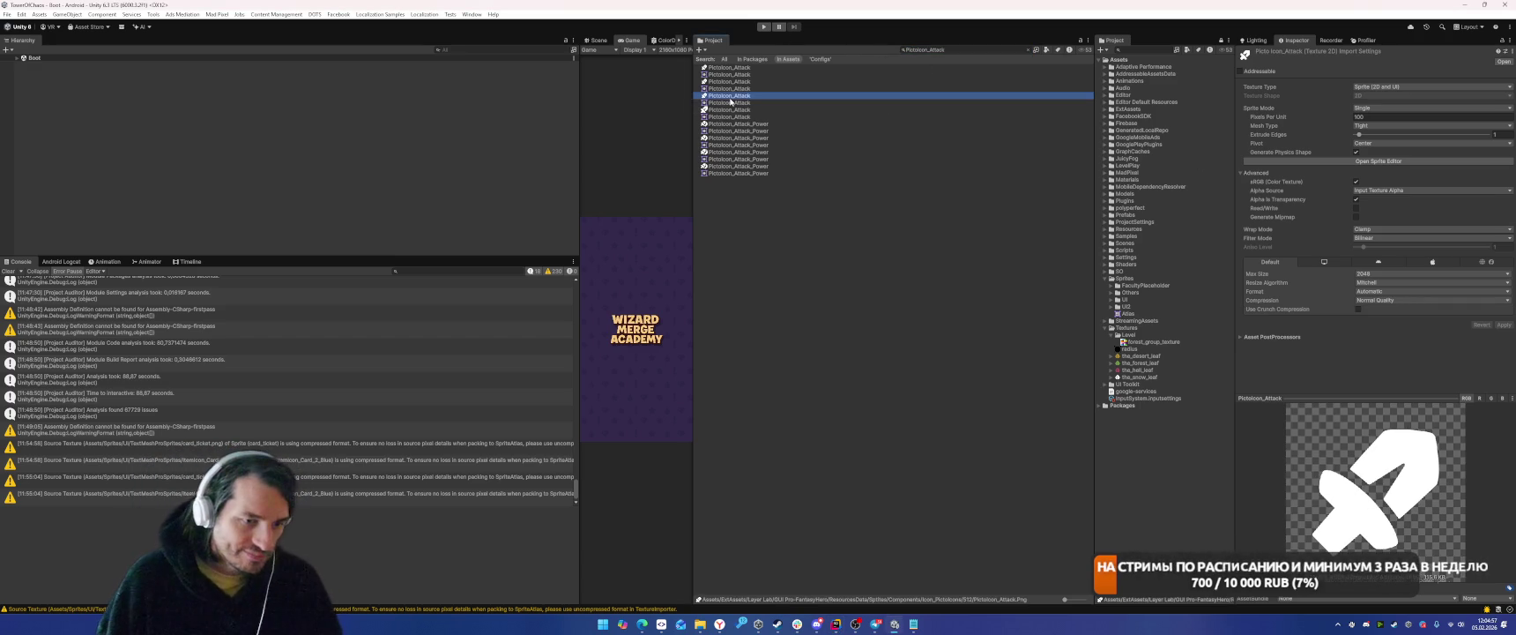
click(727, 109)
click(1374, 274)
click(1377, 303)
click(1379, 300)
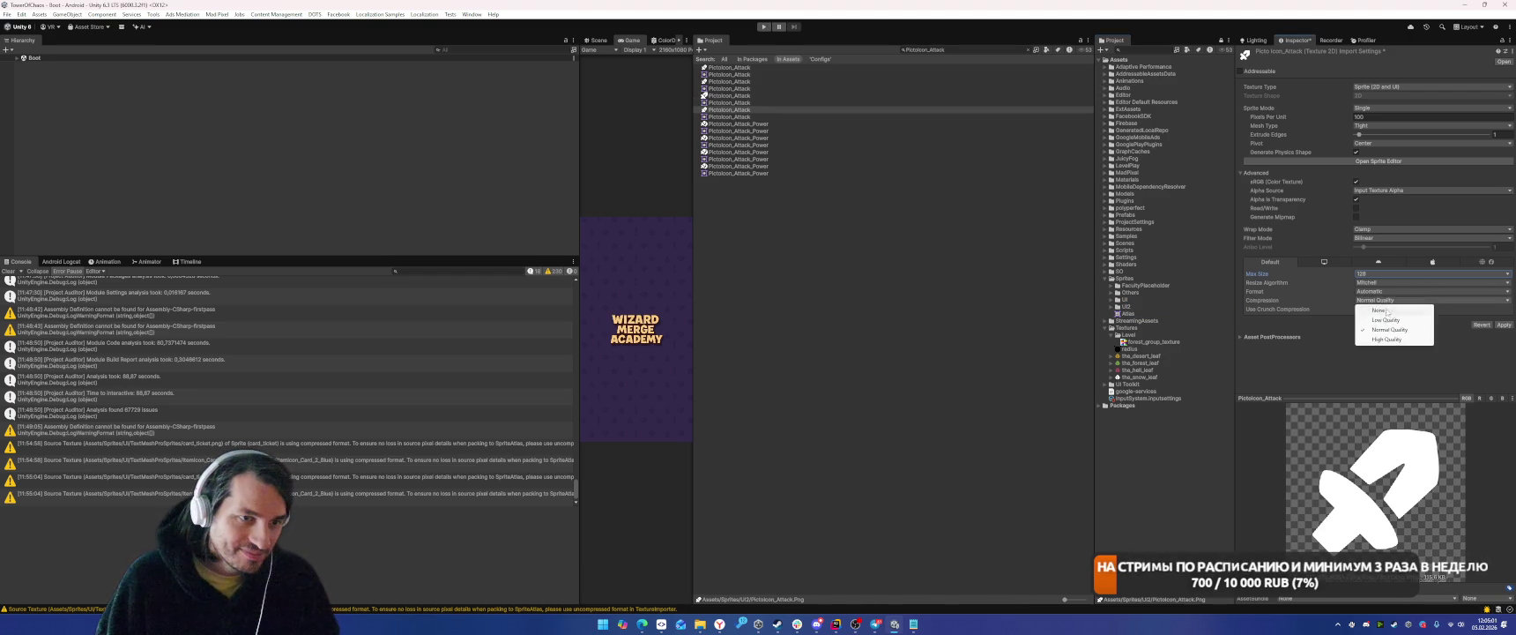
click(1379, 306)
click(1500, 314)
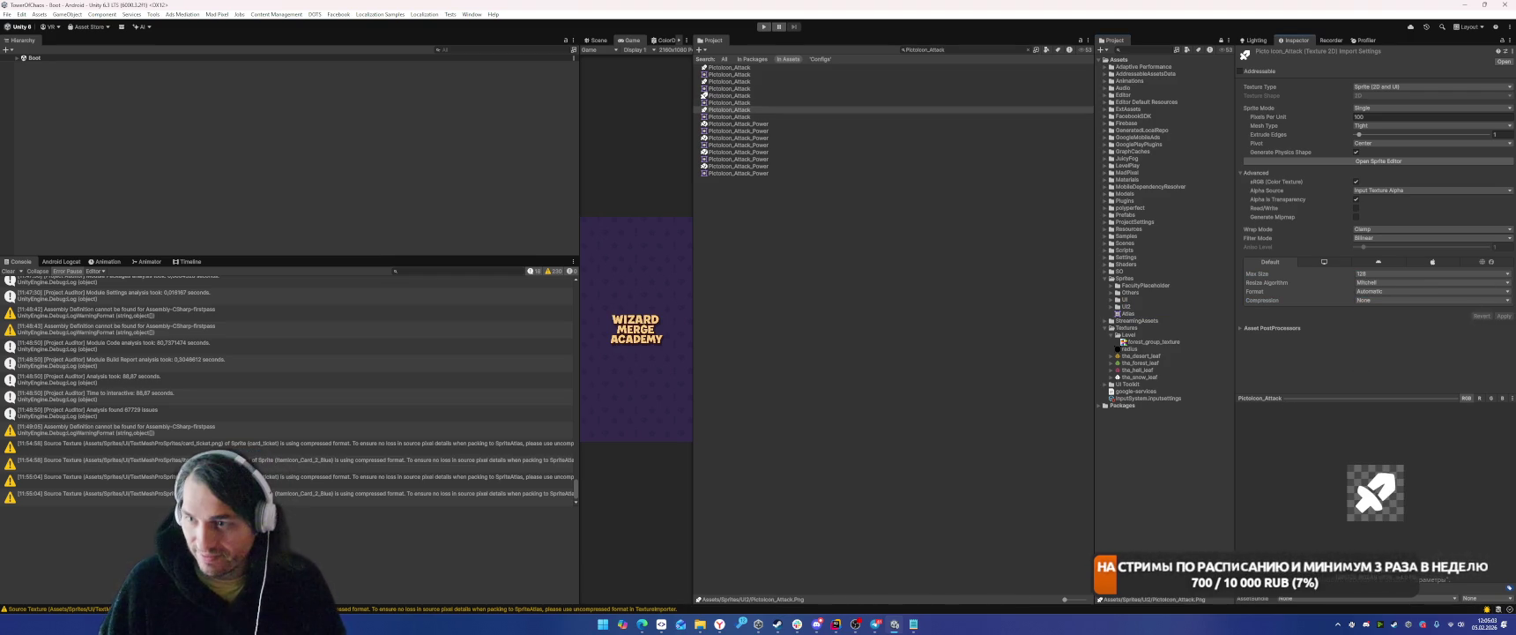
Import the UI2 copy of PictoIcon_Align at max size 128, uncompressed.
key(ctrl+f)
text(PictoIcon_Align)
click(729, 95)
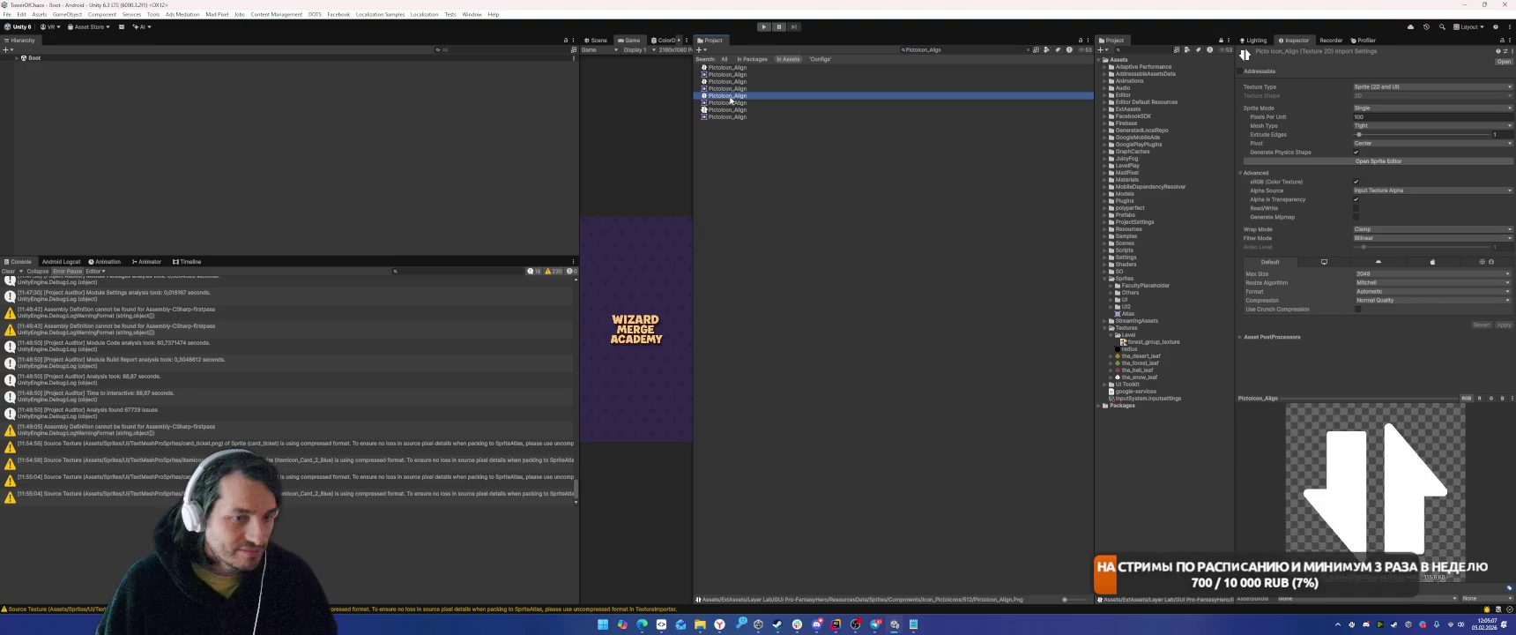
click(772, 109)
click(1384, 273)
click(1376, 302)
click(1384, 299)
click(1375, 304)
click(1501, 317)
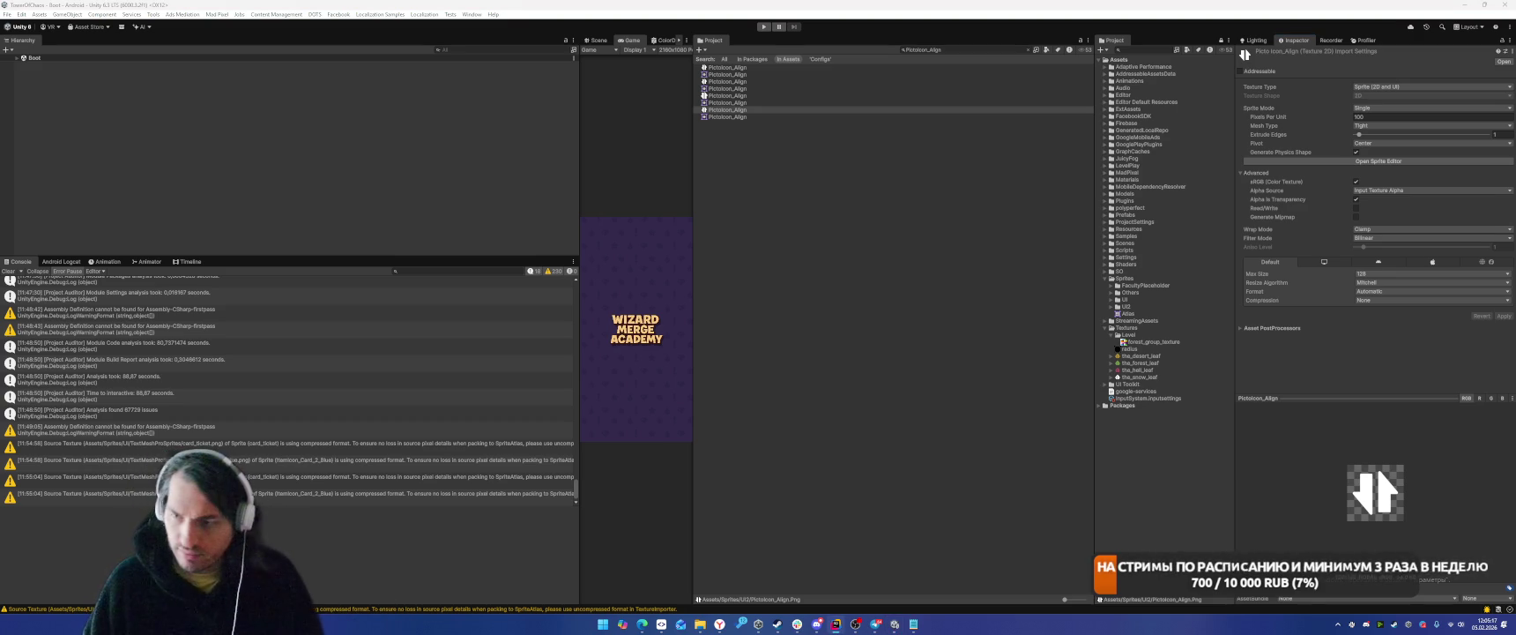
click(965, 50)
Re-import the first Confetti_White texture at max size 128.
text(Confetti_White)
click(715, 67)
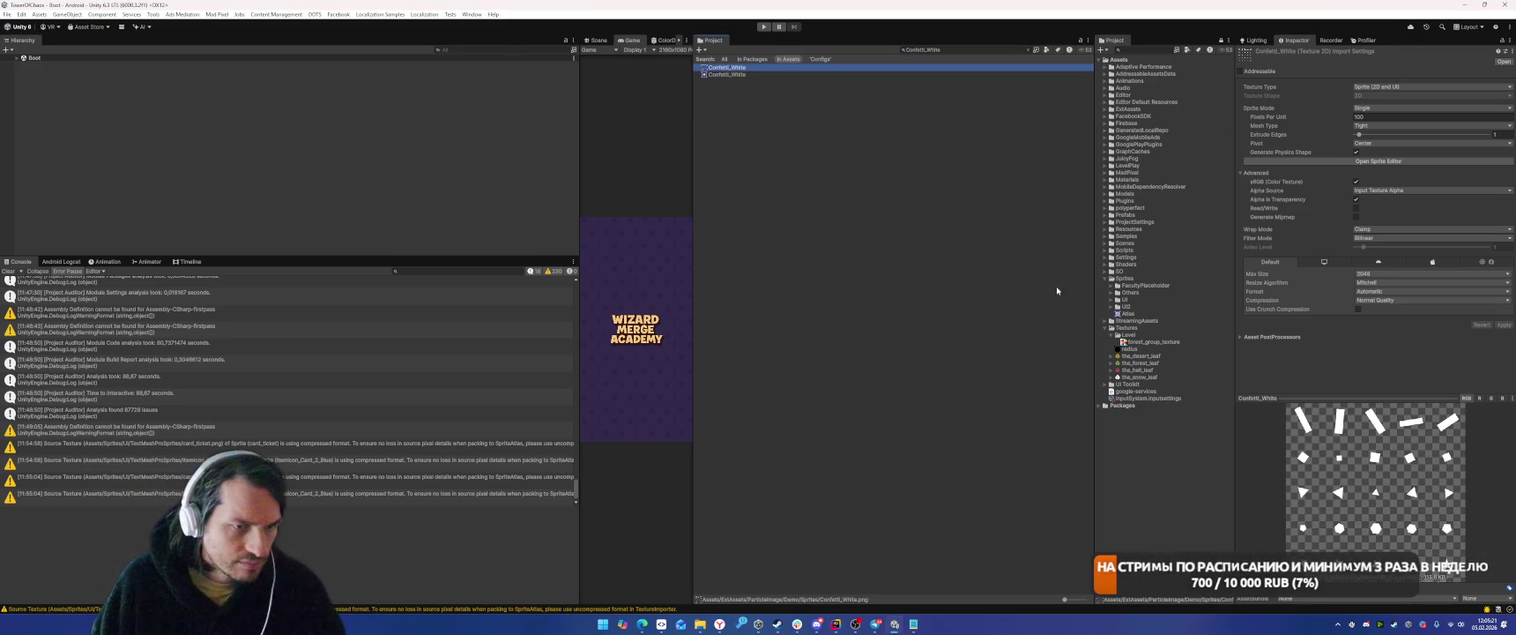
click(1372, 276)
click(1379, 300)
click(1504, 324)
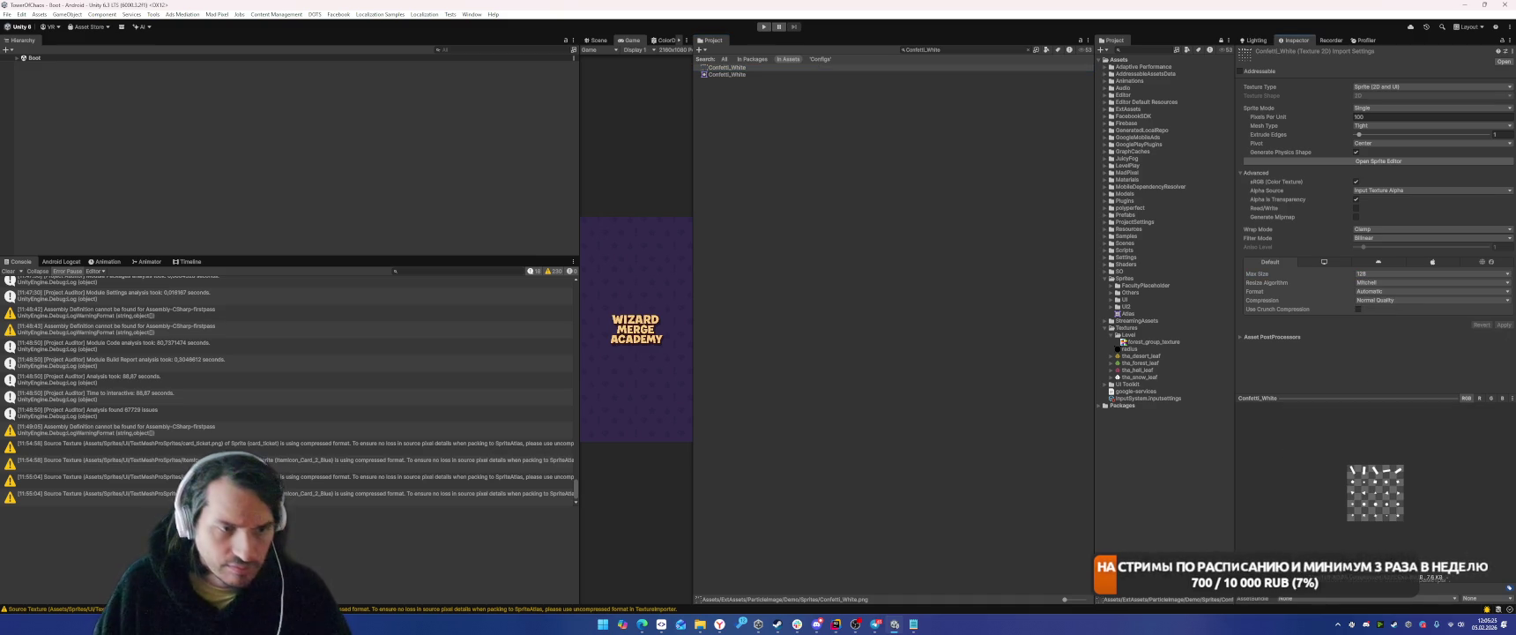
Re-import the first Coin_Rotation texture at max size 256.
click(965, 50)
text(Coin_Rotation)
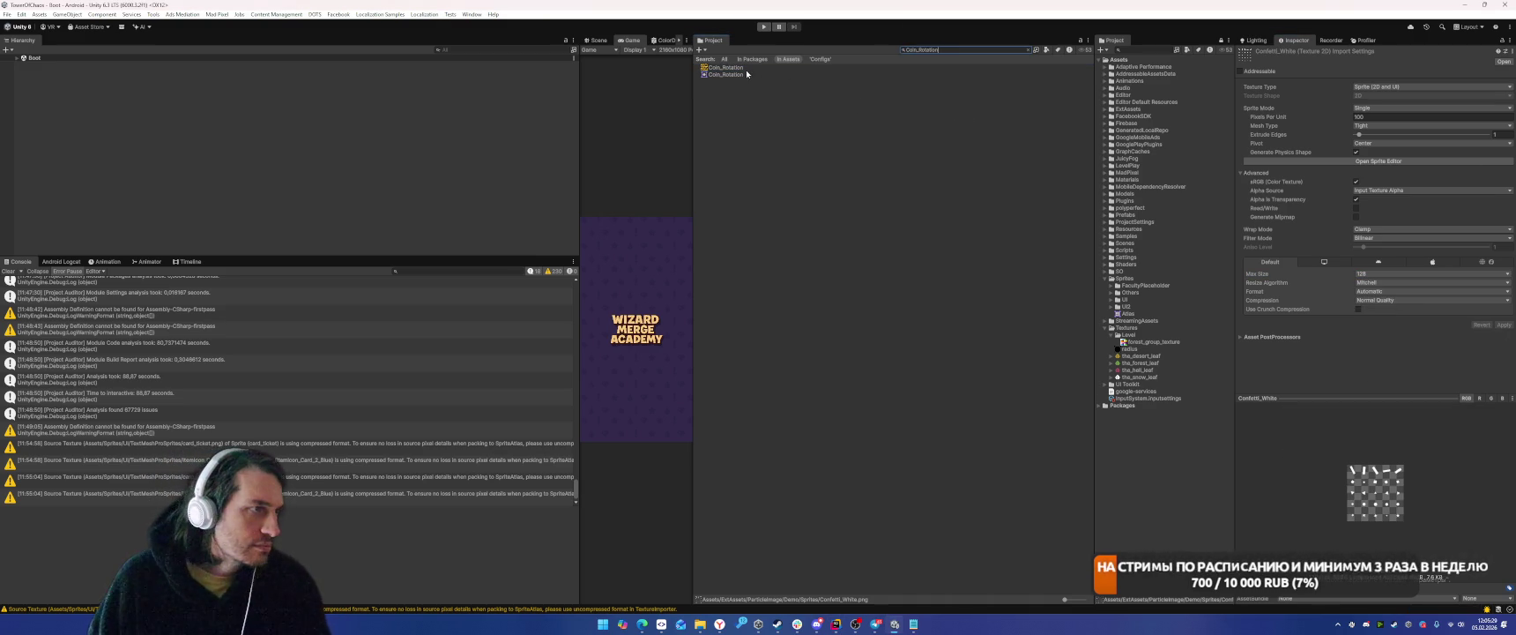
click(746, 68)
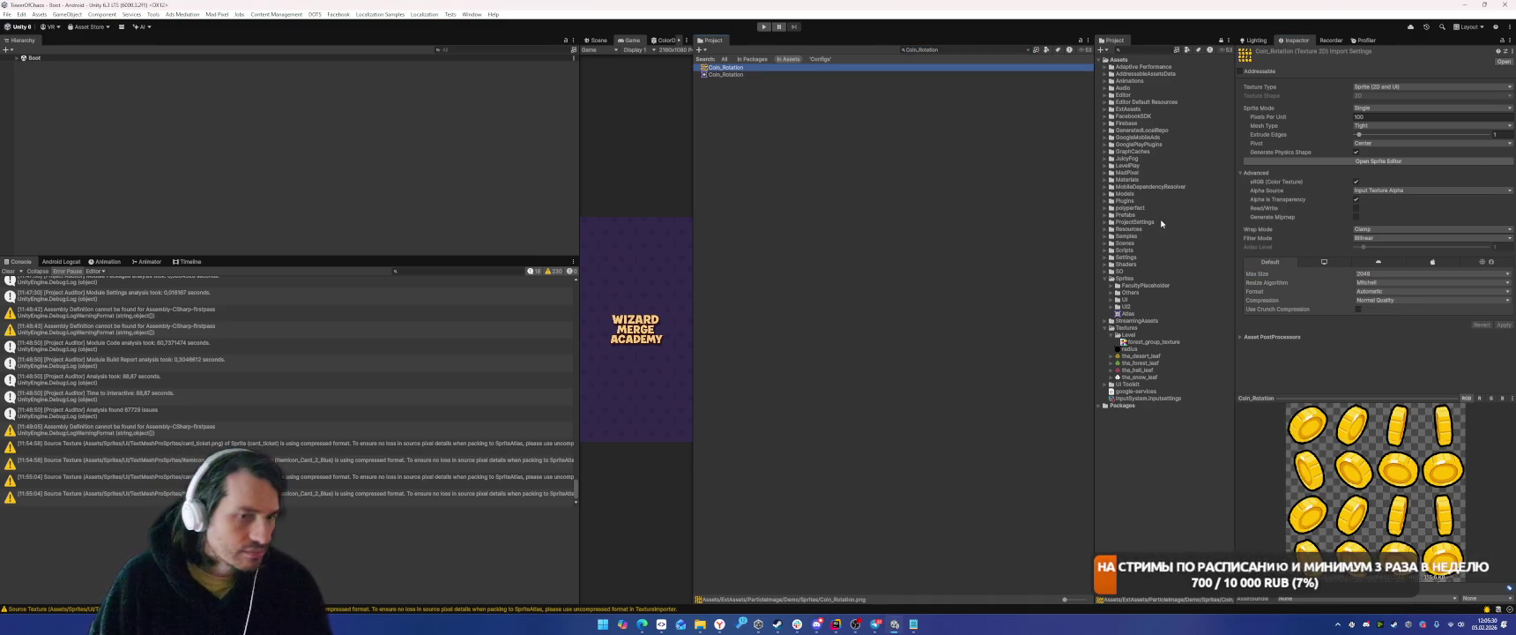
click(1374, 274)
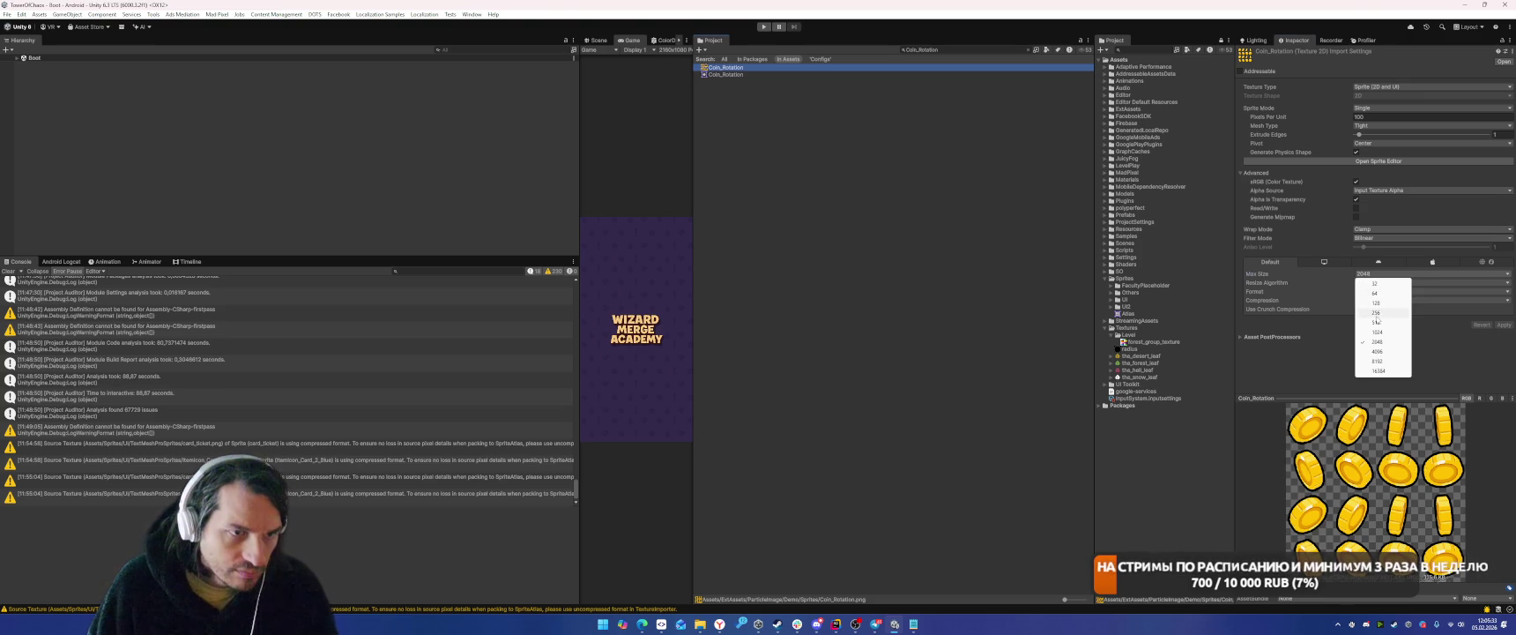
click(1380, 316)
click(1501, 326)
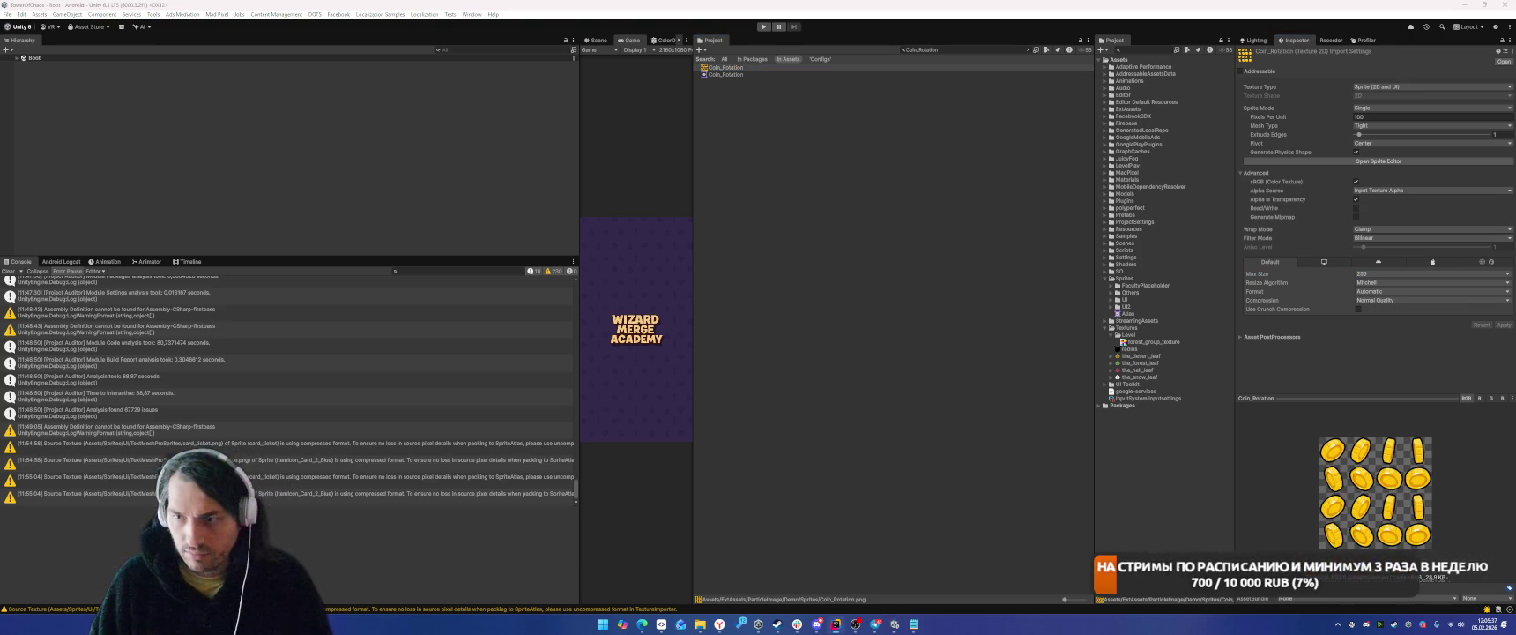
Search the project for fire2 and select the first result.
click(934, 50)
text(fire2)
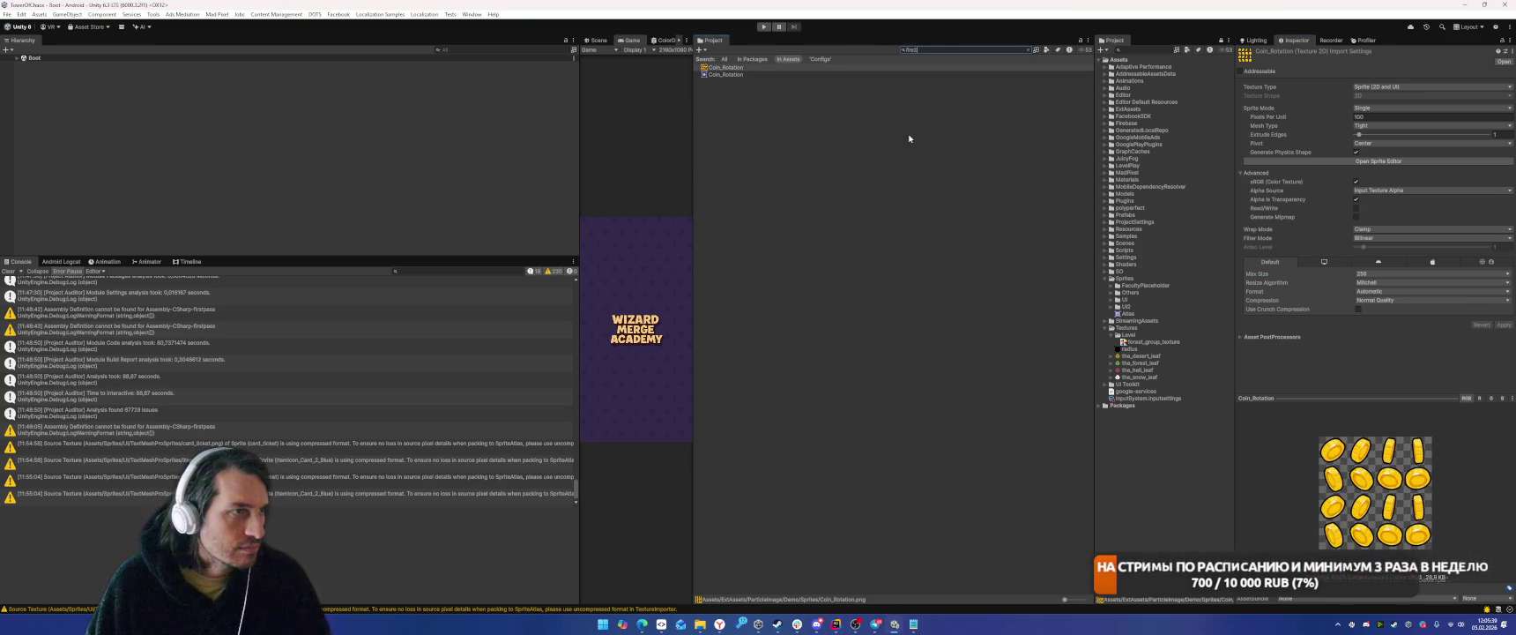
key(Down)
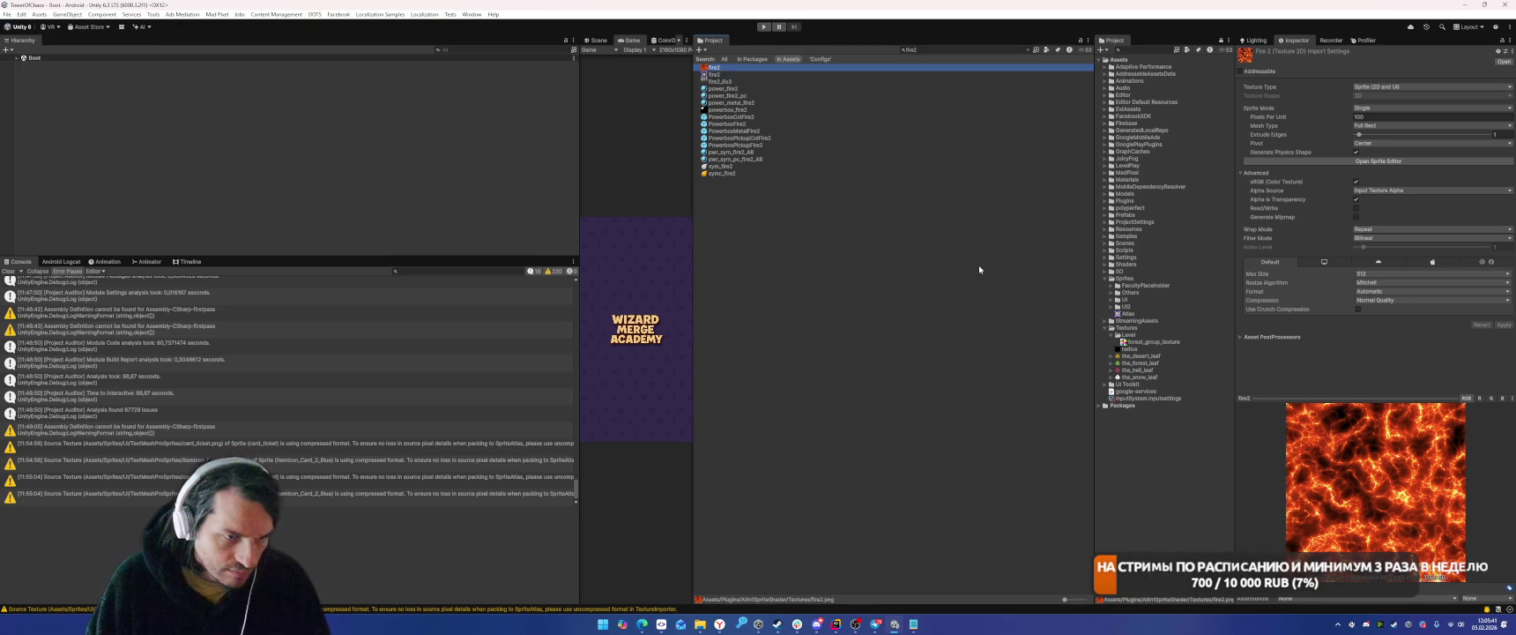
Import the fire2 texture at max size 128.
click(1378, 275)
click(1388, 307)
click(1504, 326)
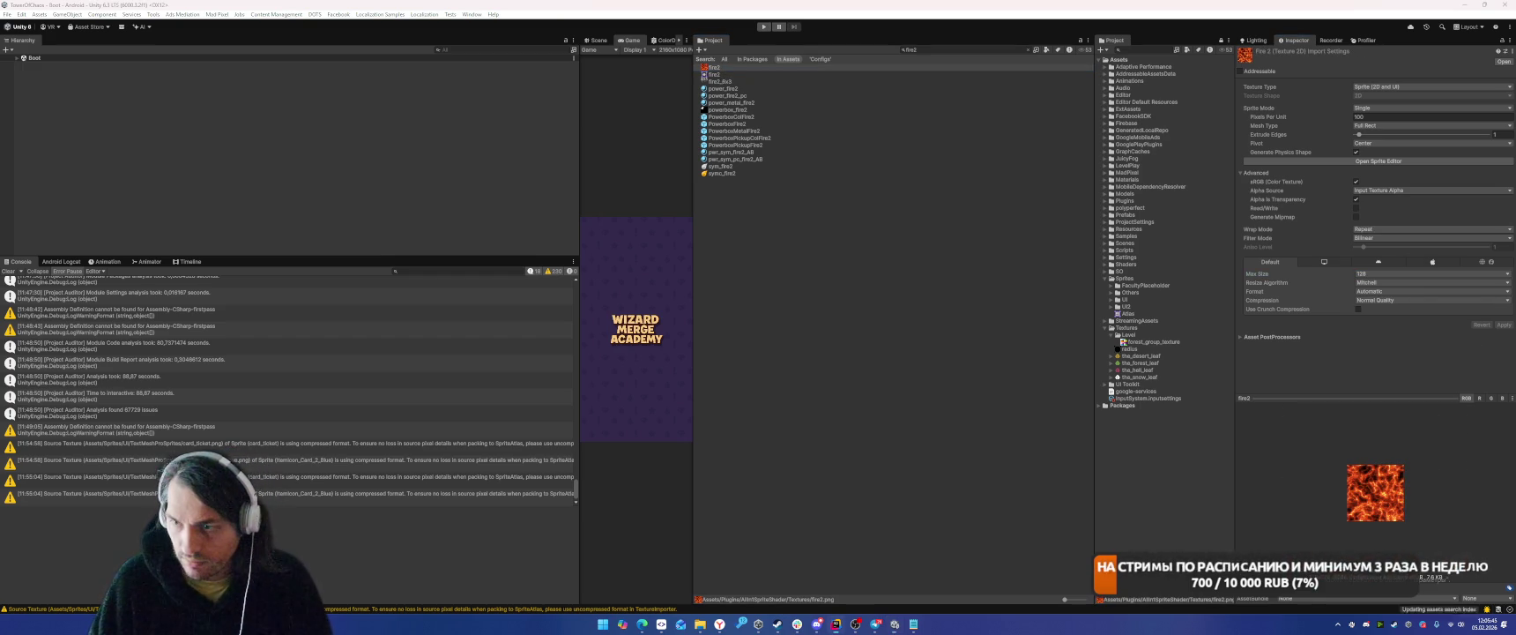
Search the project for Pattern_512.
key(ctrl+f)
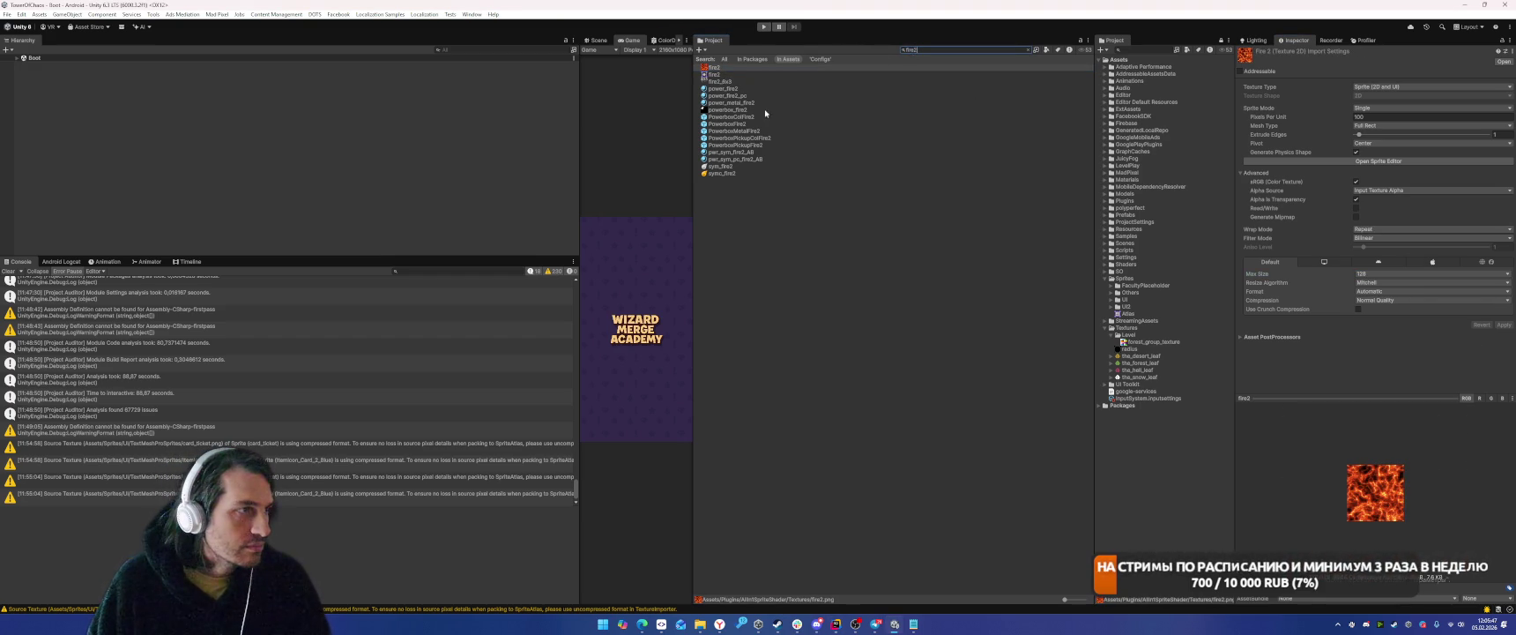
key(alt+Tab)
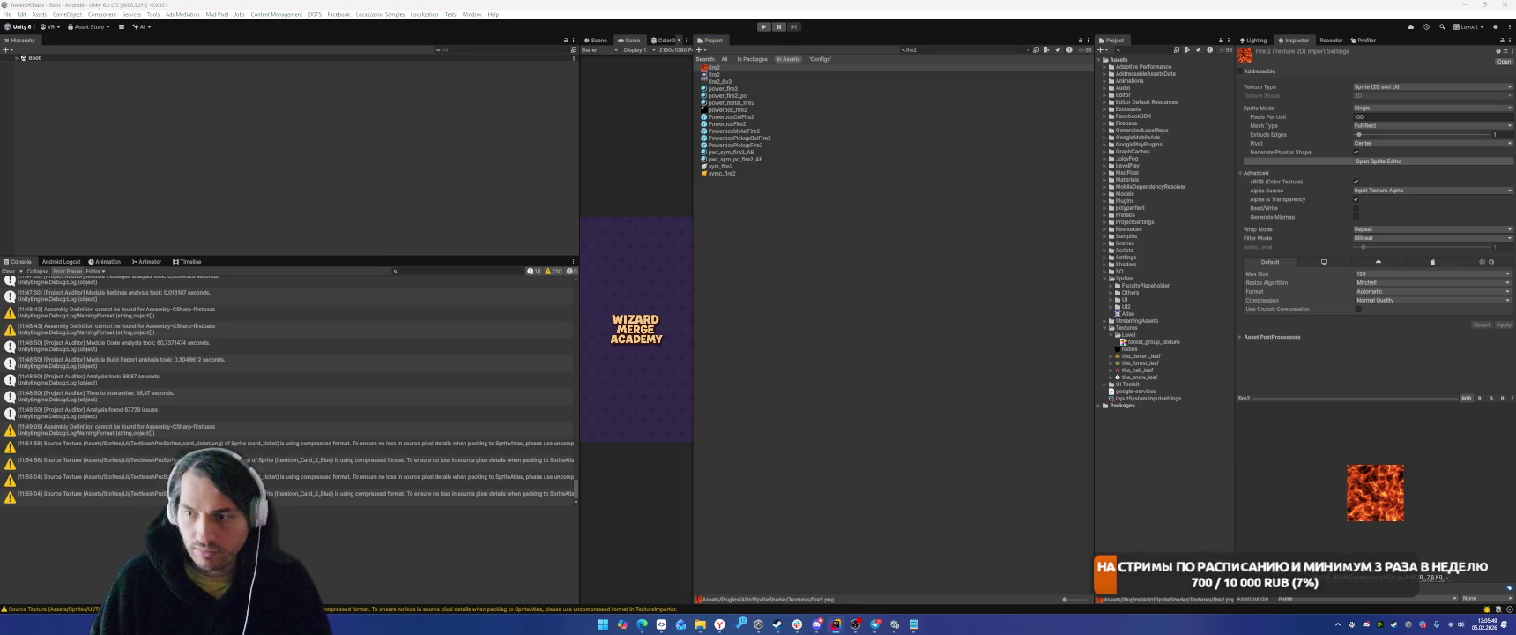
click(905, 52)
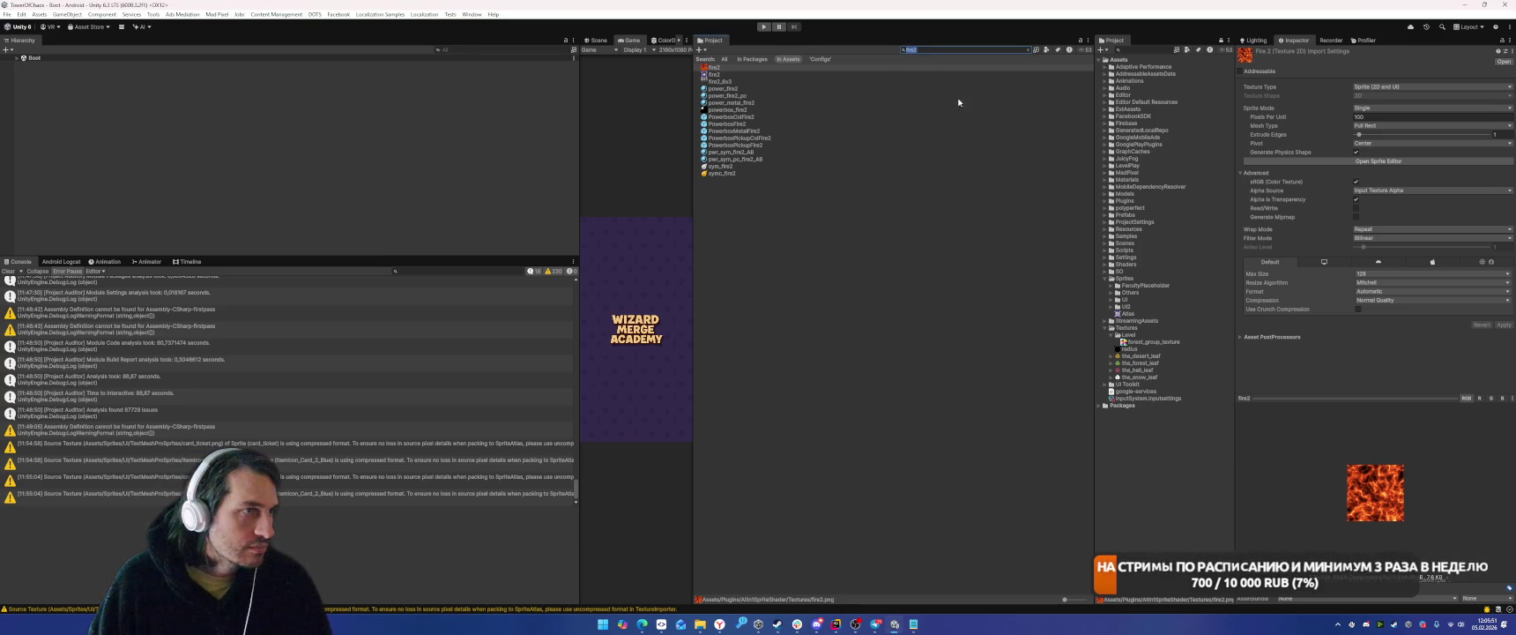
key(alt+Tab)
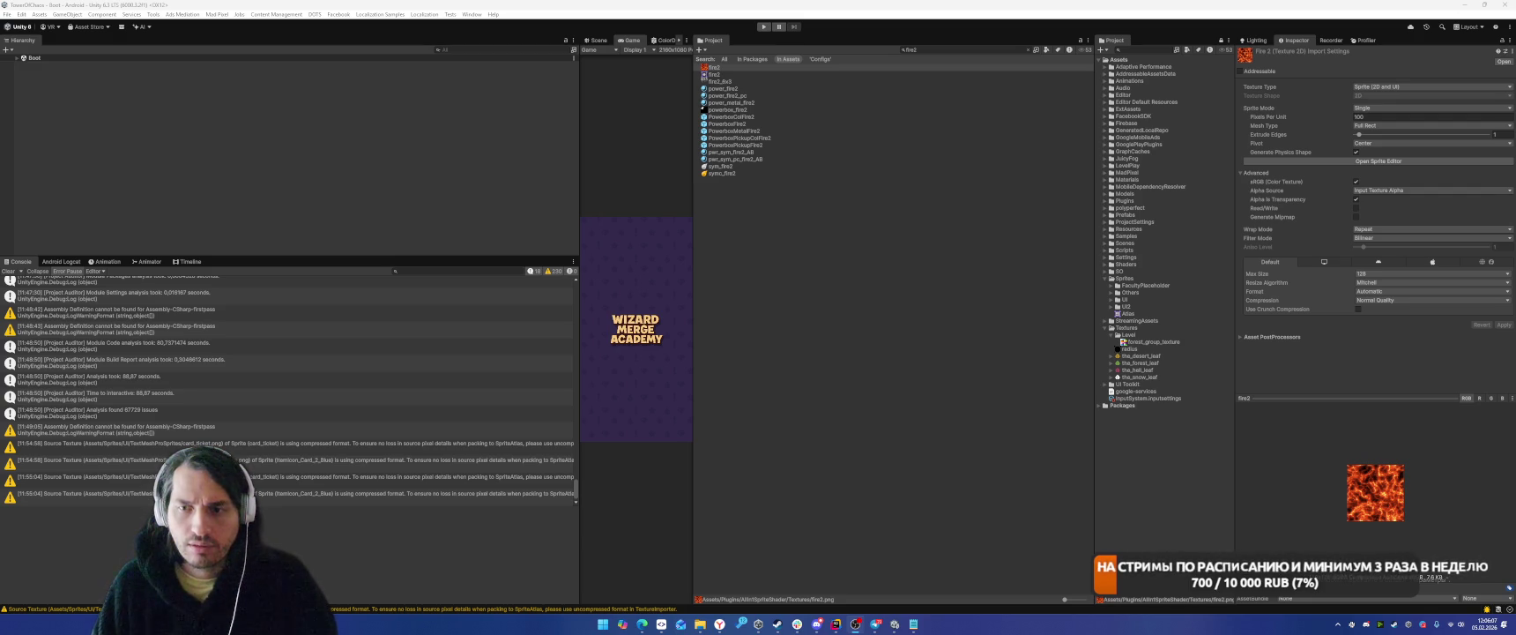
click(965, 50)
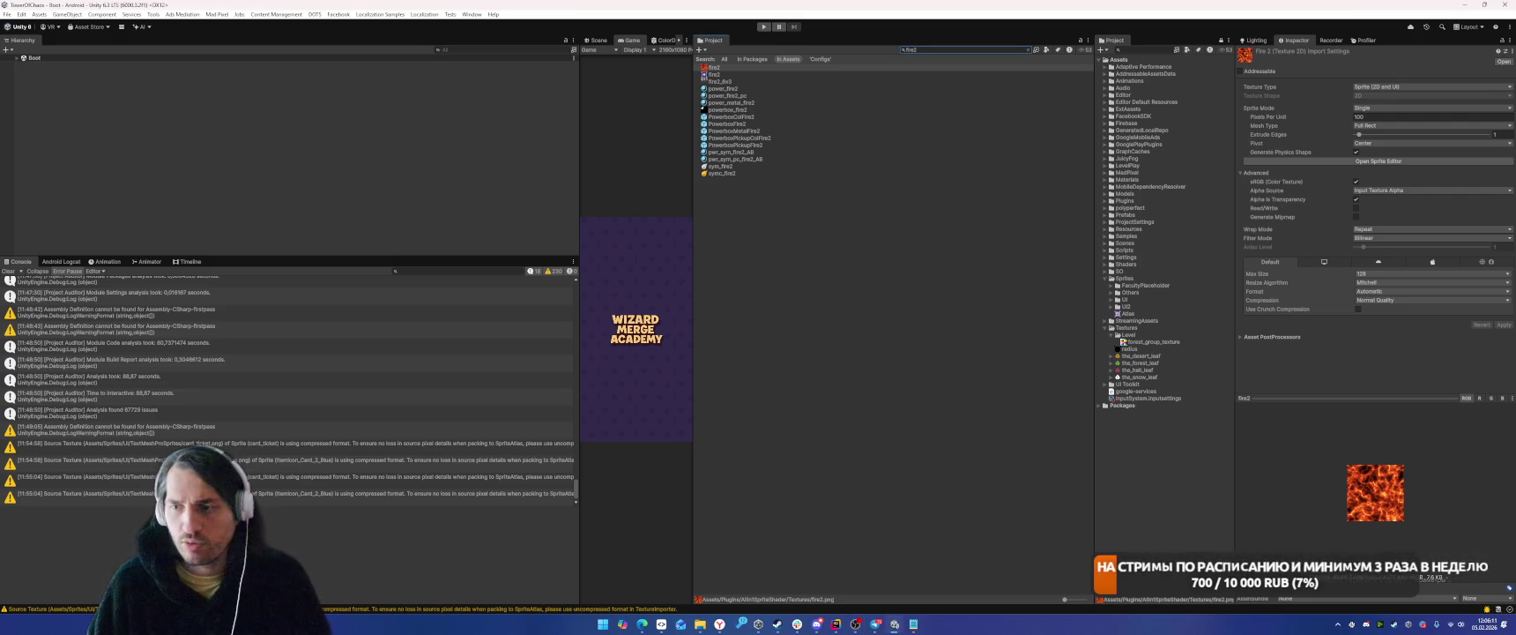
key(alt+Tab)
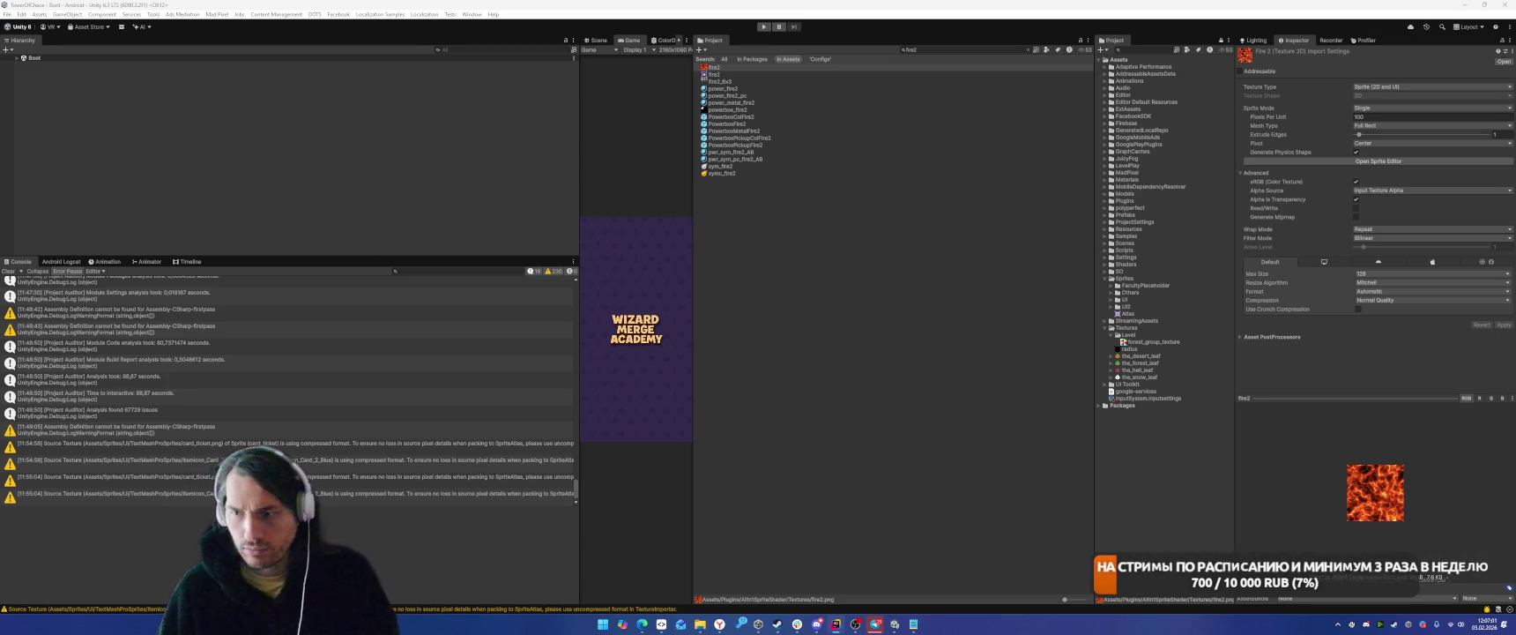
text(Pattern_512)
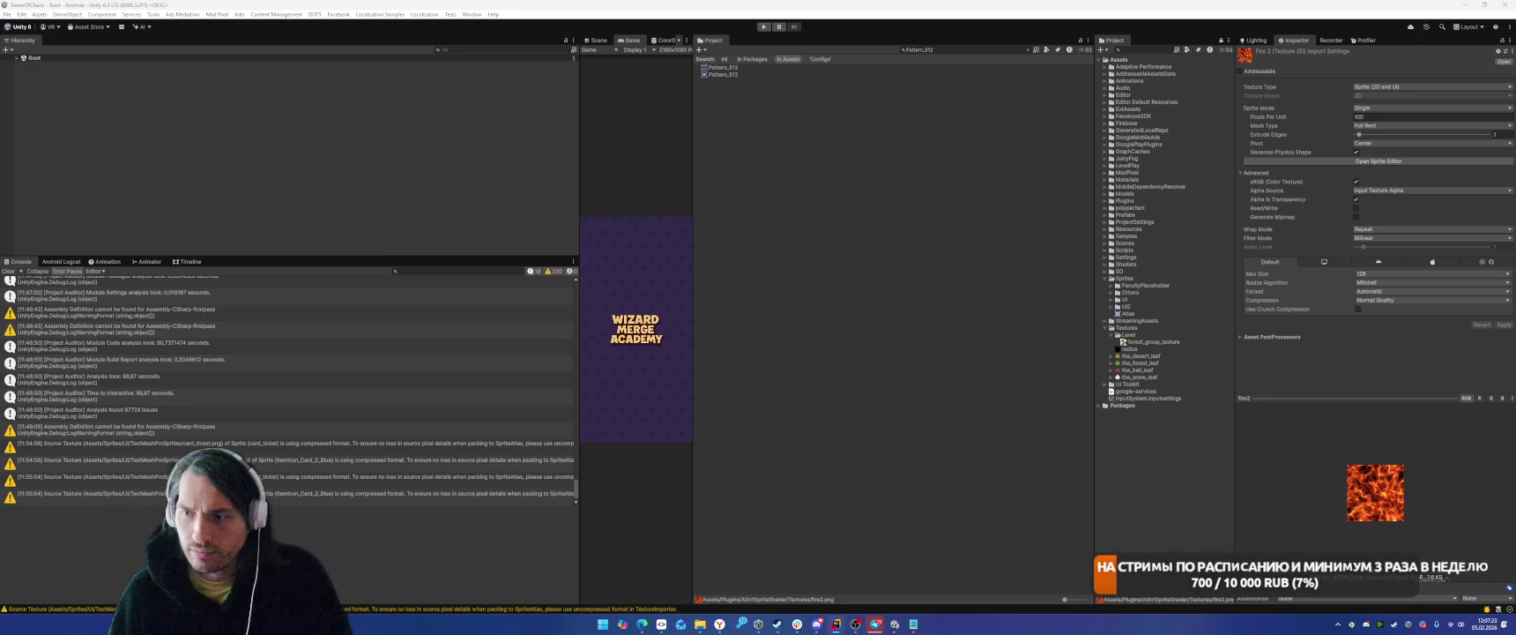
Find the Material_2.001_Base_color texture, cap it at 128 with crunch compression, and apply.
click(970, 50)
key(ctrl+v)
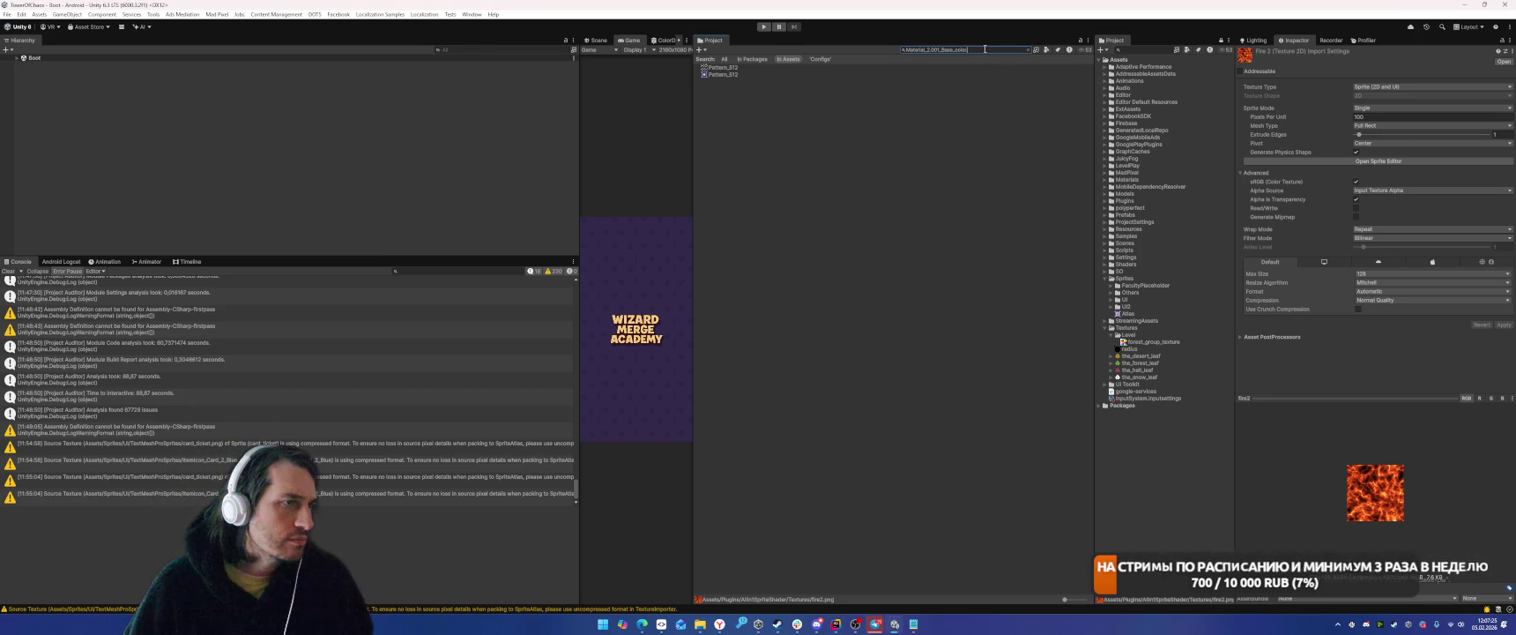
click(808, 68)
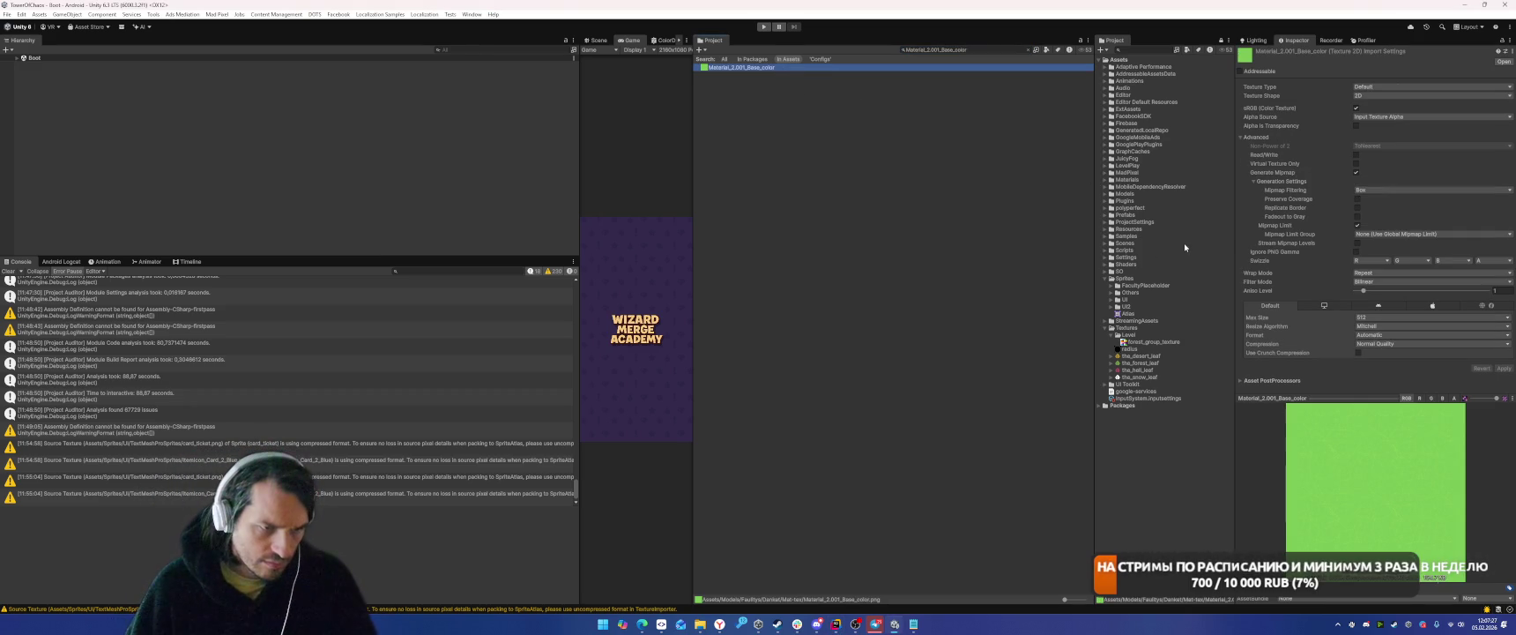
click(1381, 318)
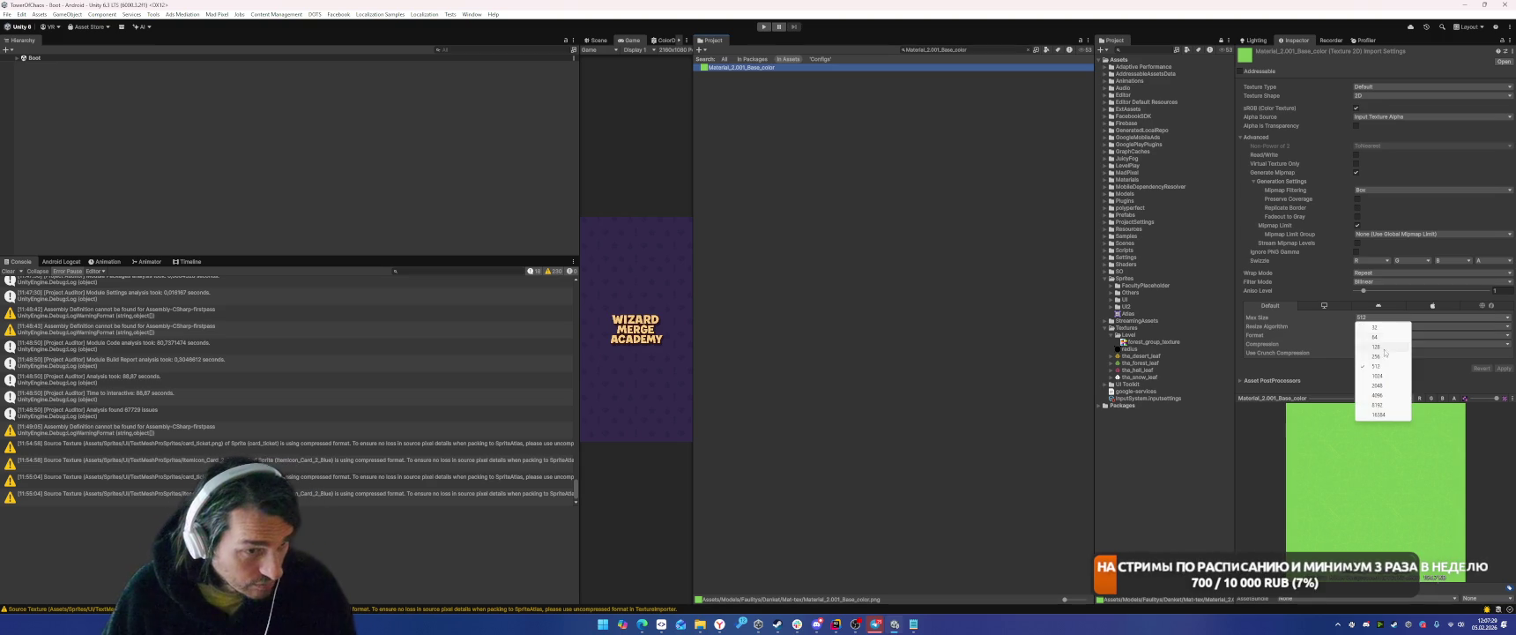
click(1381, 344)
click(1358, 353)
click(1497, 376)
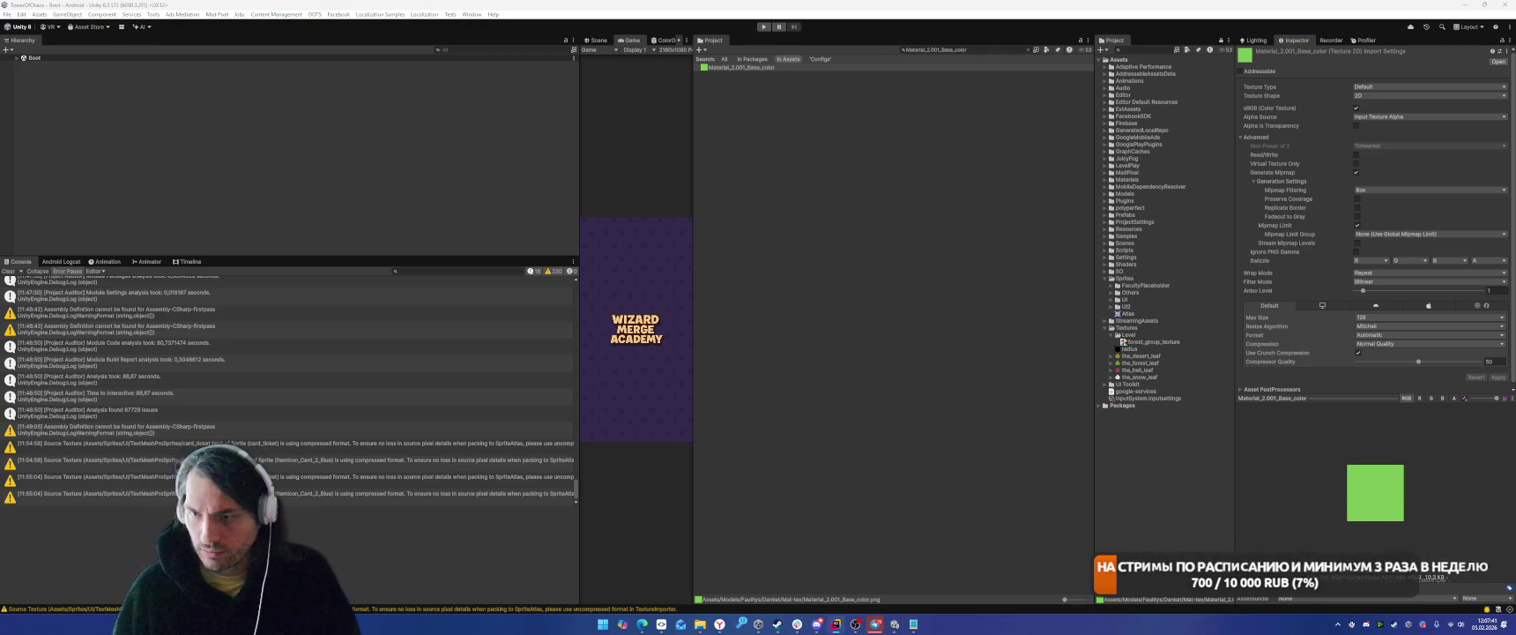
click(936, 50)
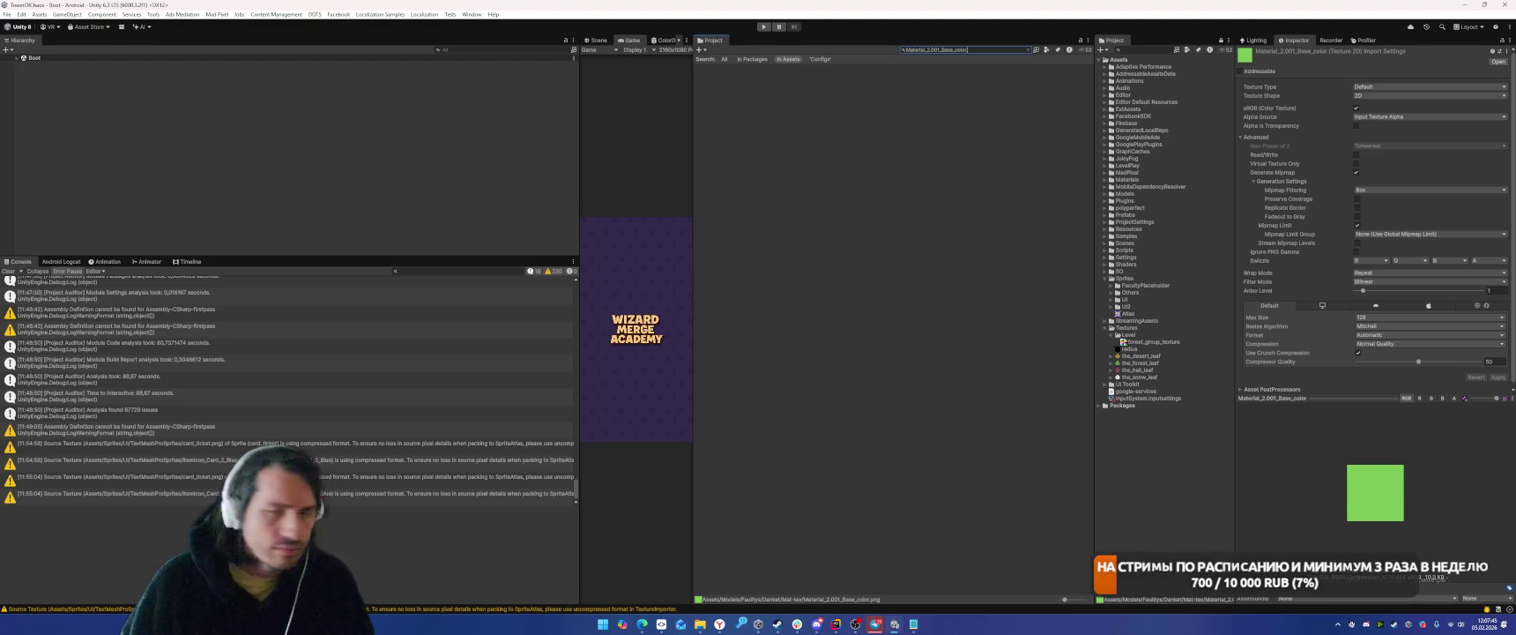
click(921, 51)
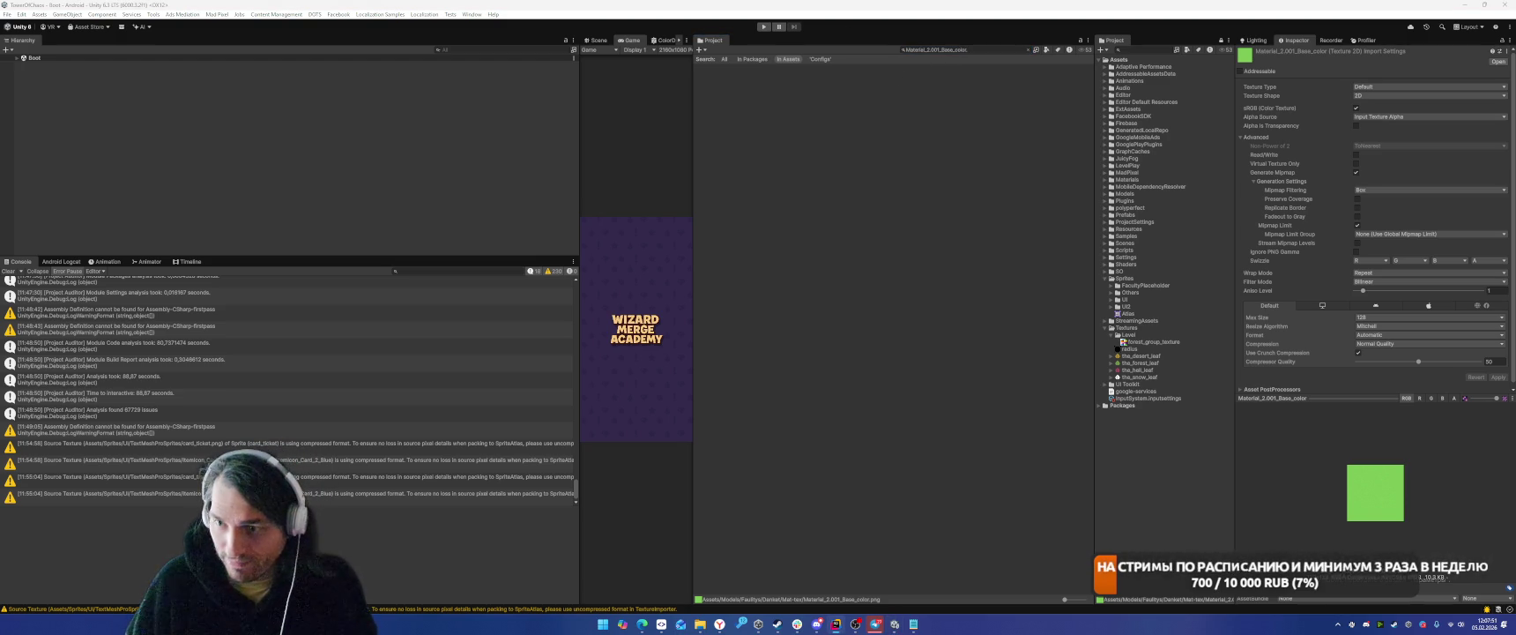
Move Roulette_Bg_Lighter into UI2 and import it at 256 max size, compression None.
text(Roulette_Bg_Lightest)
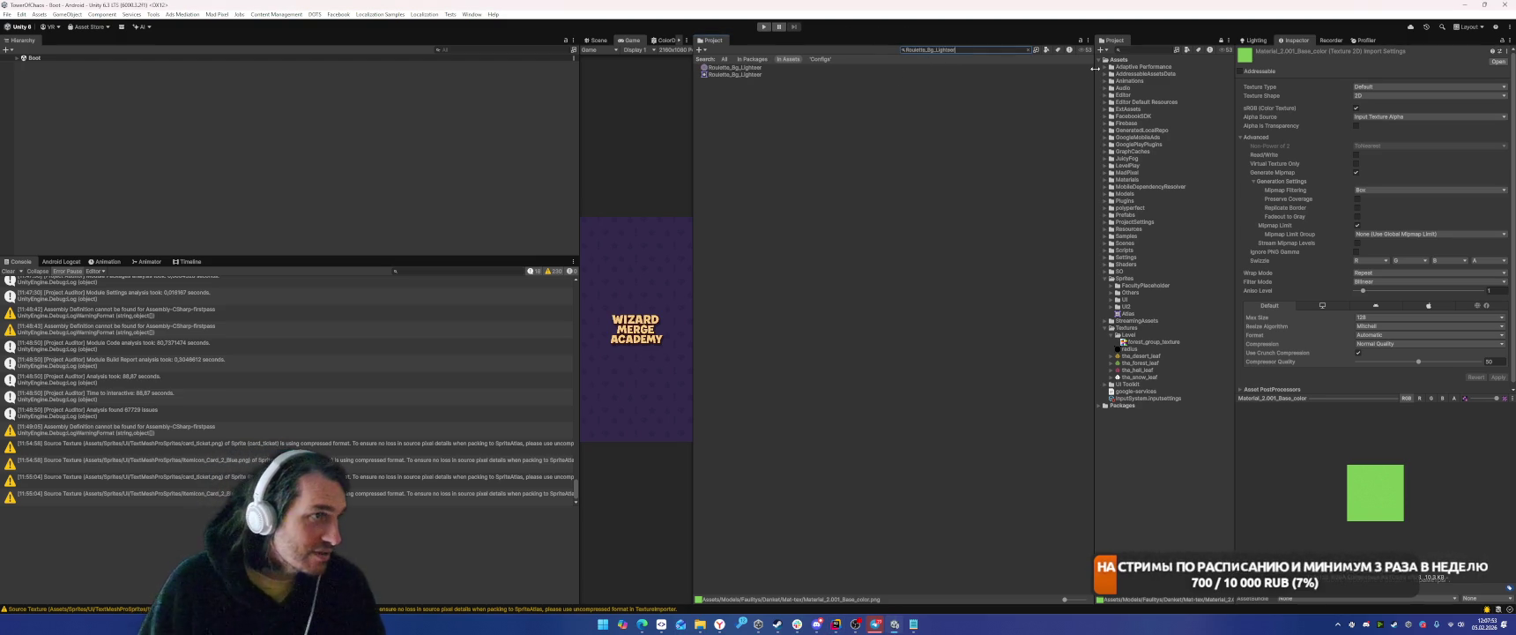
click(745, 68)
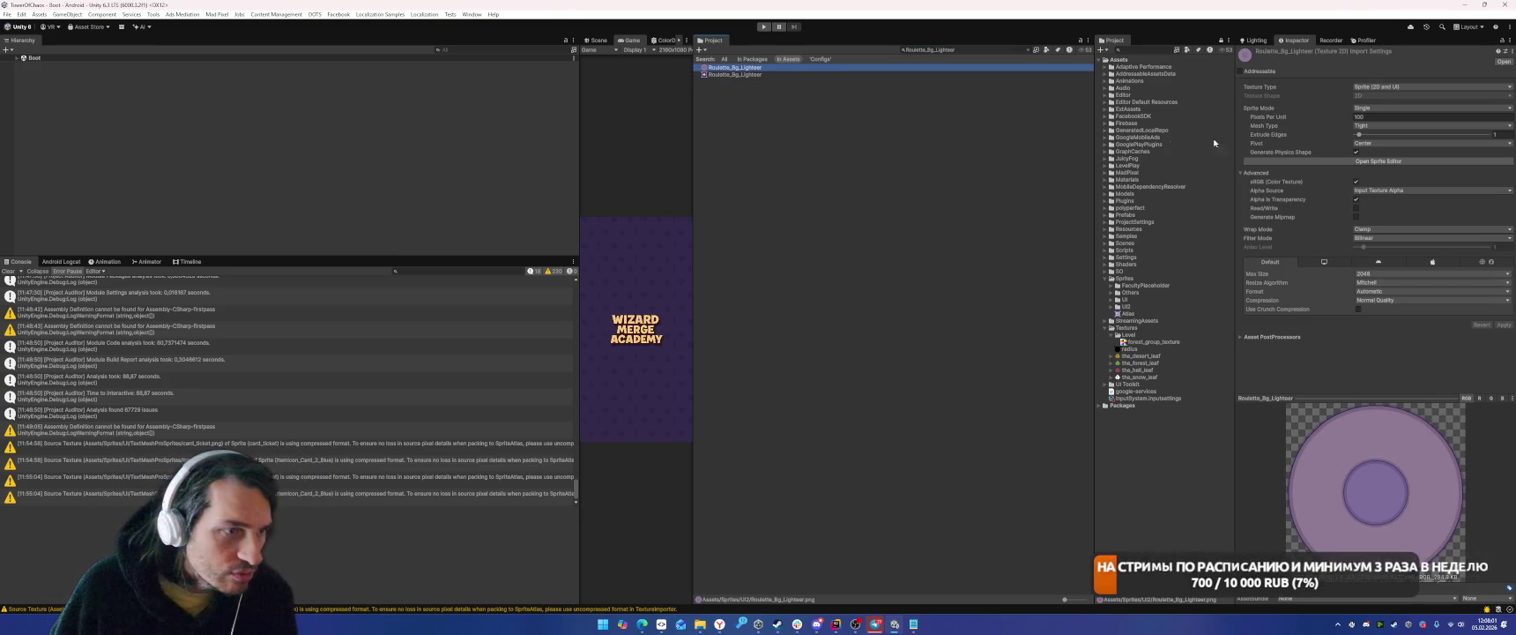
mouse_move(711, 65)
mouse_down()
mouse_move(1207, 336)
mouse_move(1137, 308)
mouse_up()
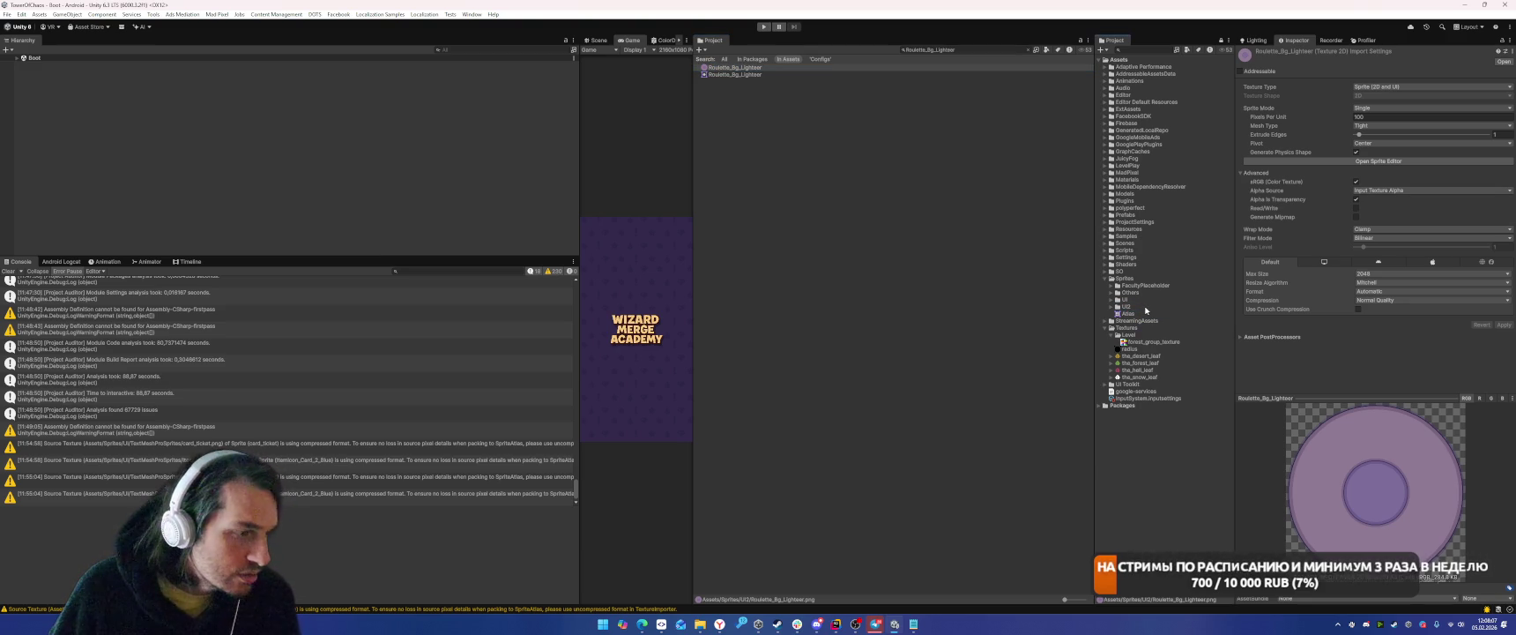
click(1376, 274)
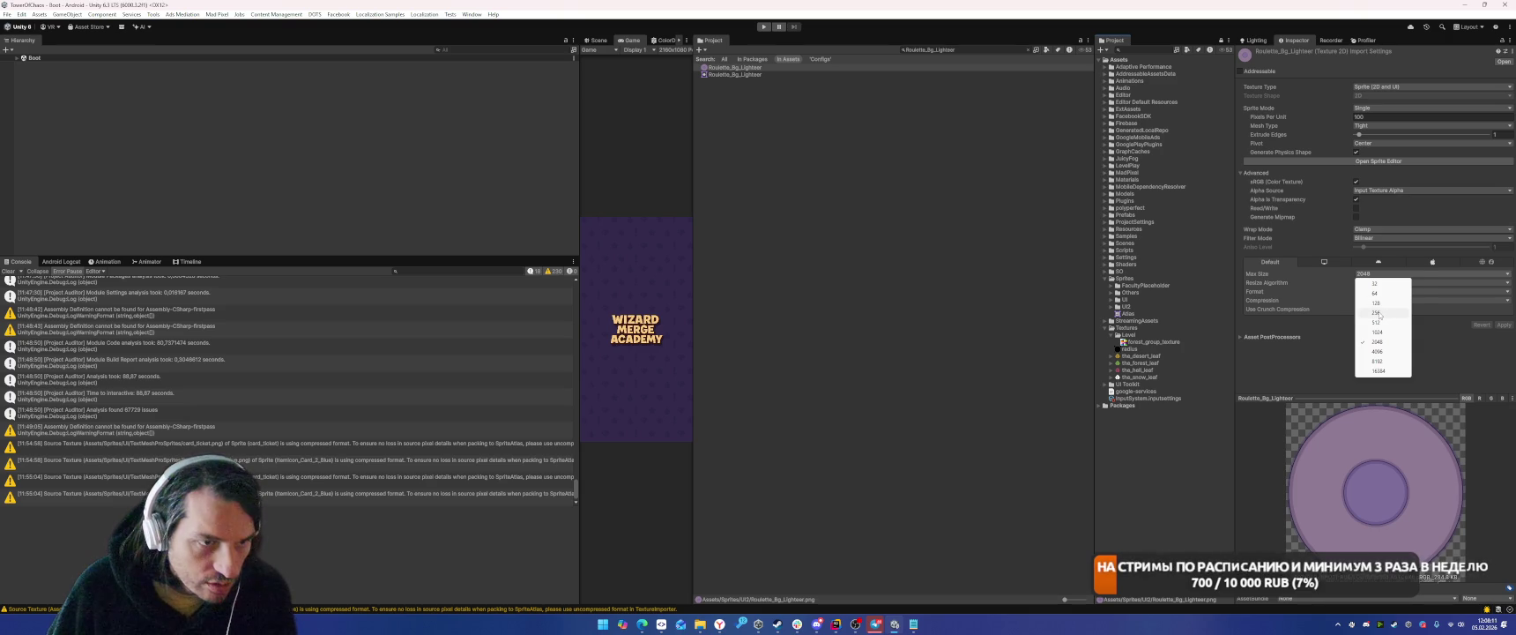
click(1376, 313)
click(1392, 299)
click(1379, 304)
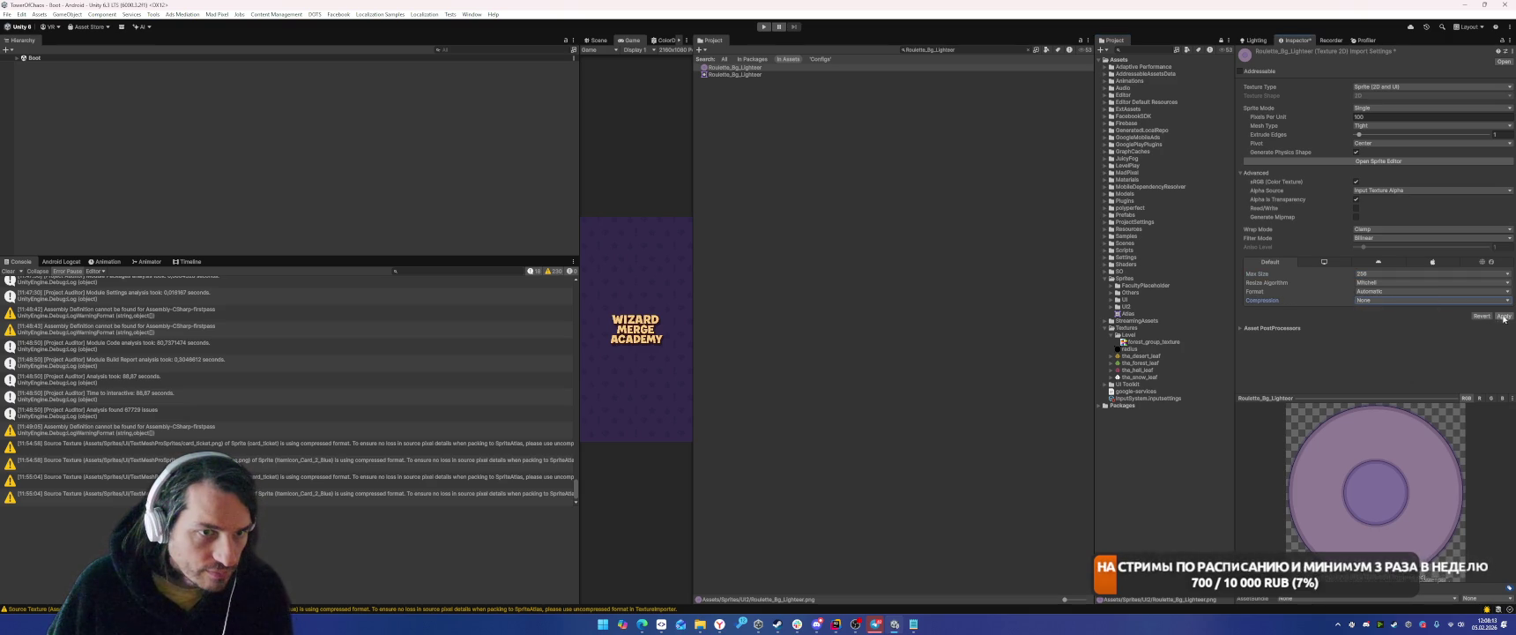
click(1502, 317)
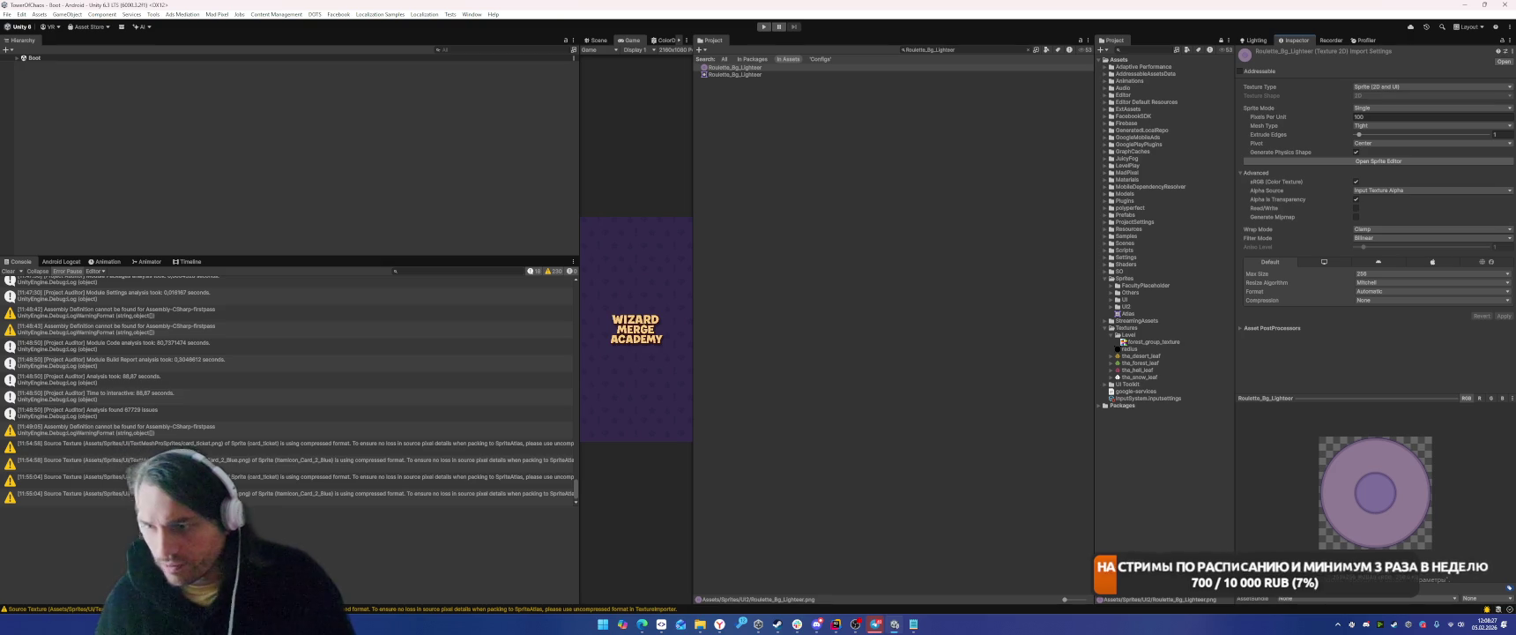
Set Roulette_Bg in UI2 to 128 max size with compression None and apply.
click(1111, 307)
scroll(1147, 371, down, 5)
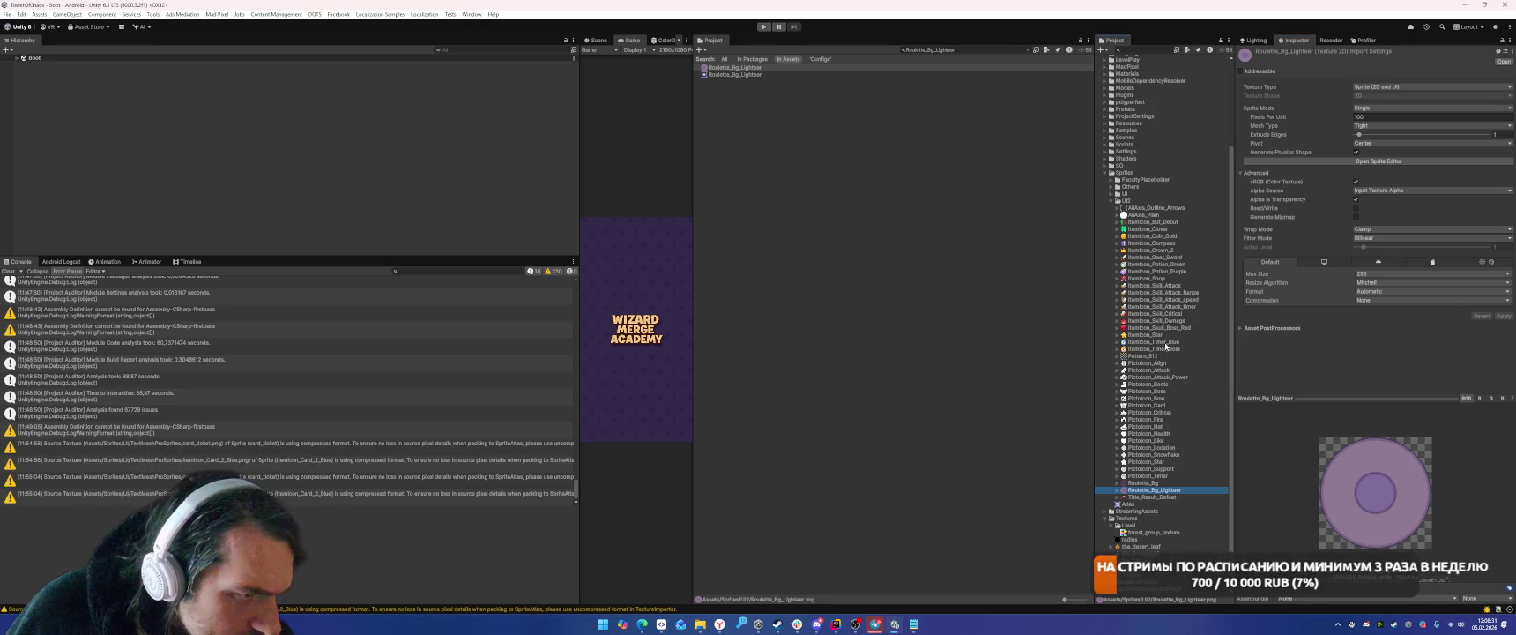
click(1163, 484)
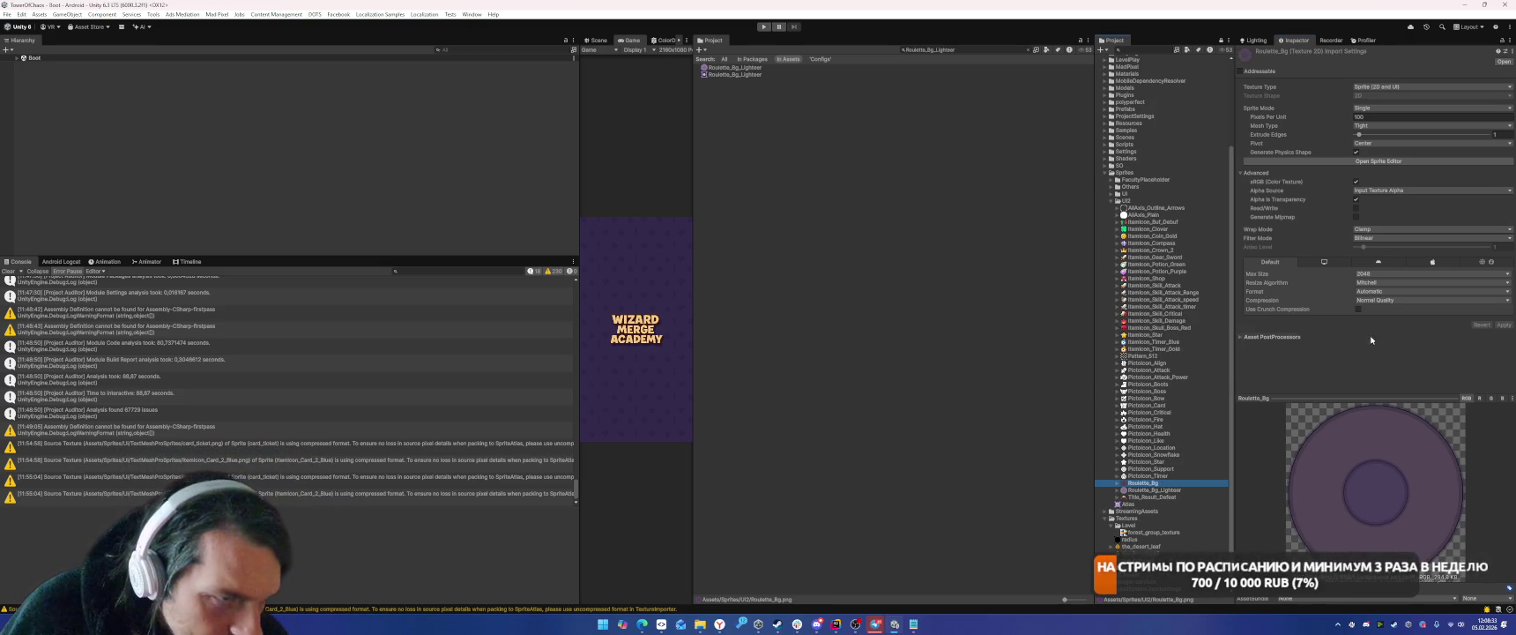
click(1392, 300)
click(1375, 309)
click(1392, 273)
click(1383, 301)
click(1503, 316)
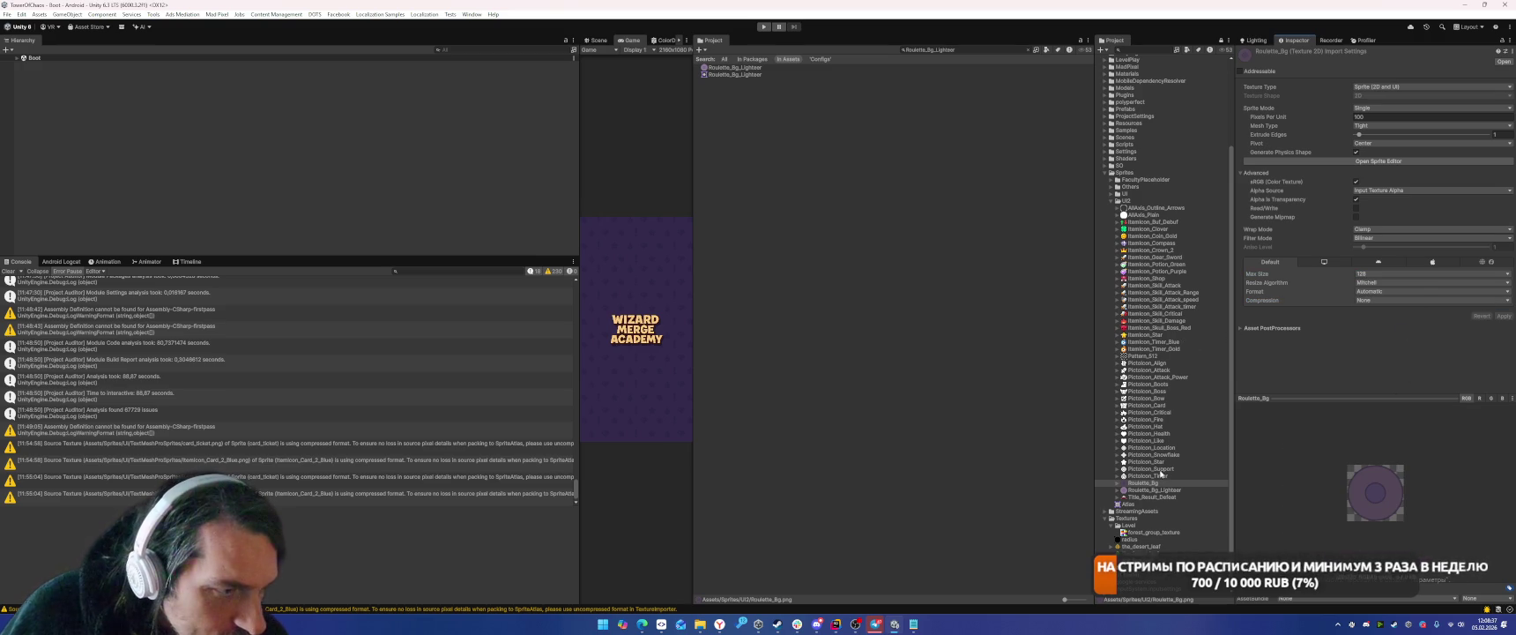
click(1118, 504)
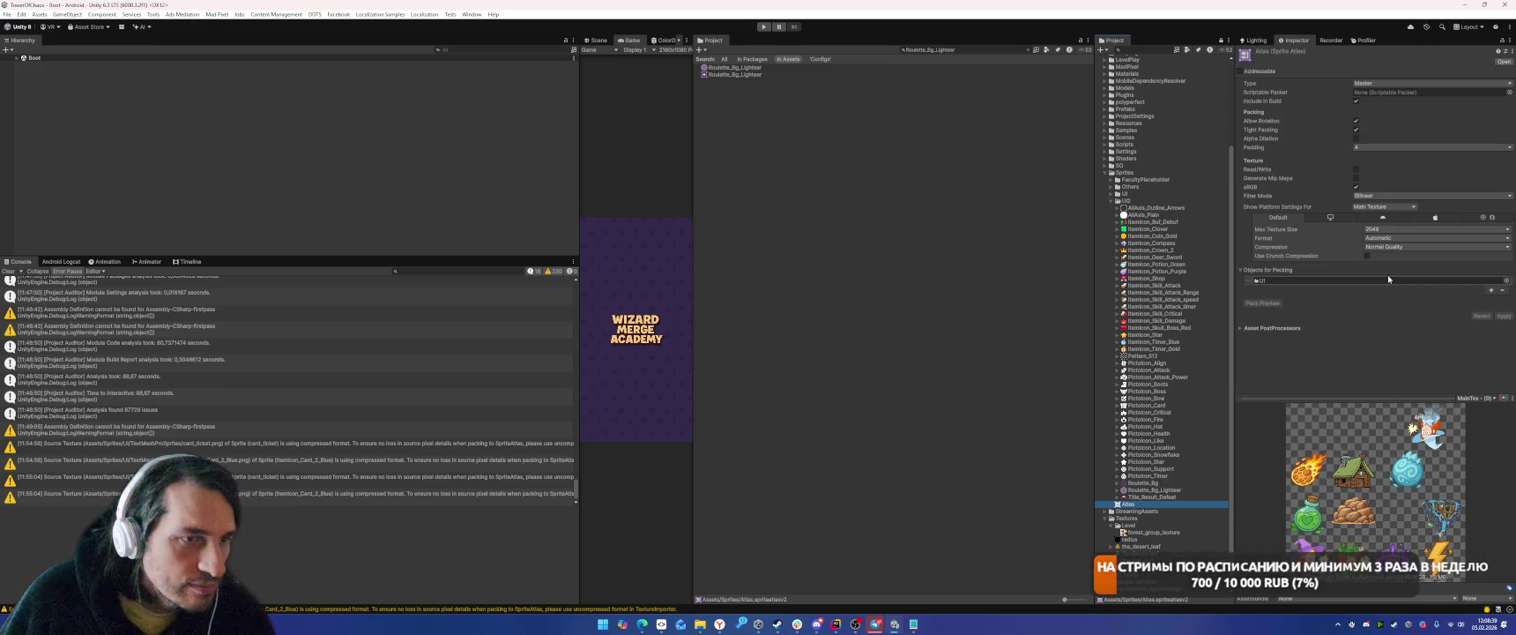
Add the UI2 folder to the Atlas packing list and preview pages MainTex (1) and (3).
click(1126, 202)
drag(1125, 202, 1290, 280)
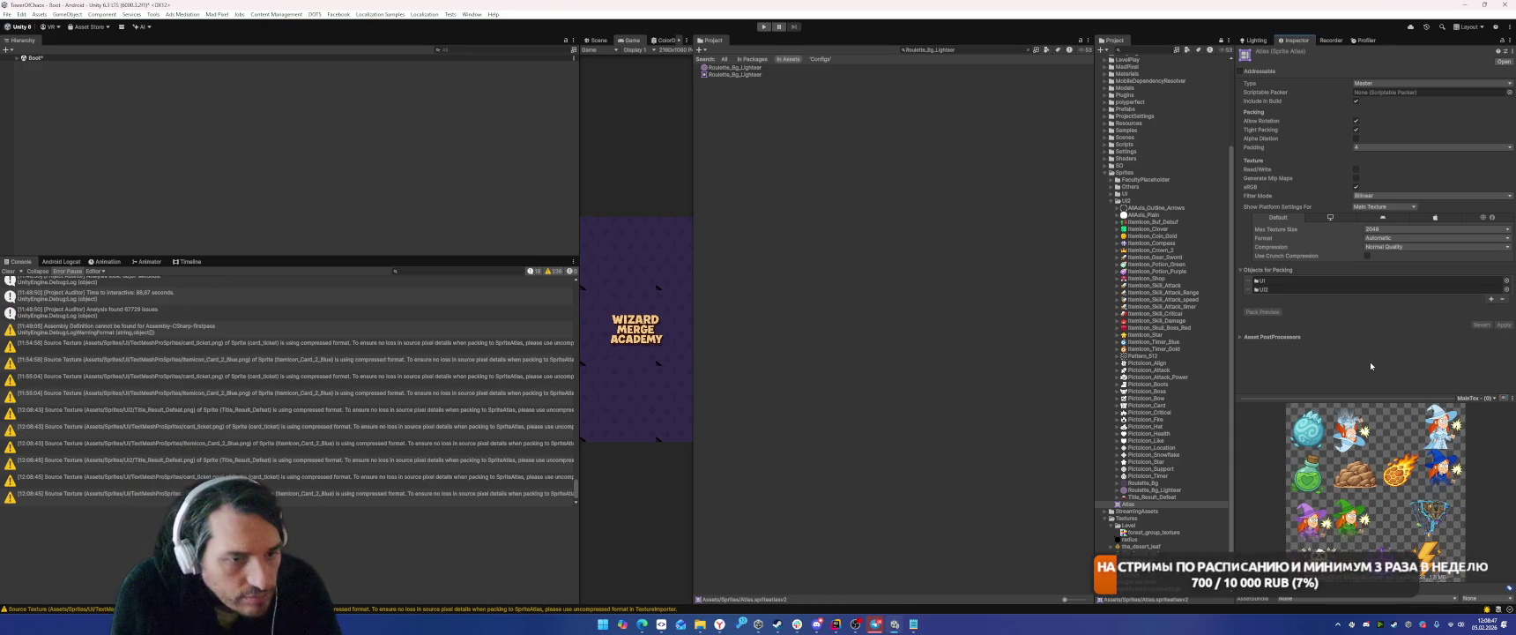
click(1476, 397)
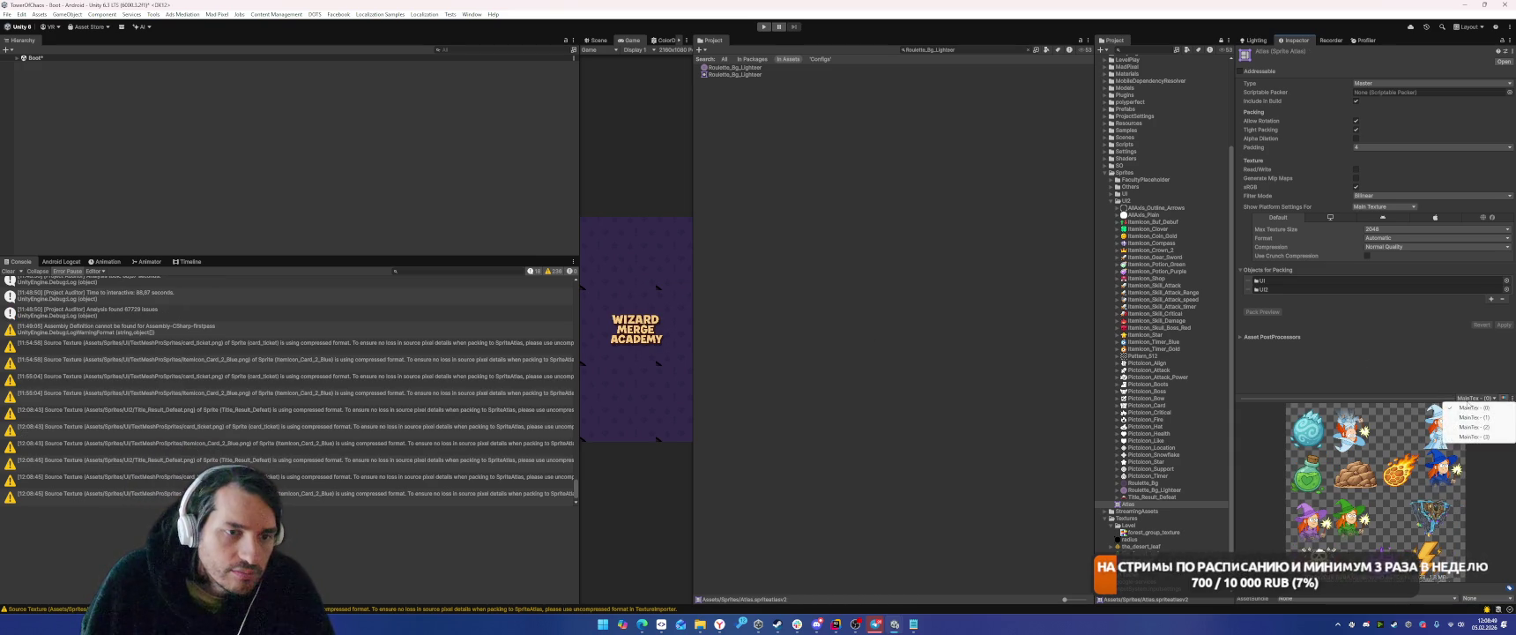
click(1469, 417)
click(1477, 398)
click(1479, 436)
click(1477, 398)
click(1472, 437)
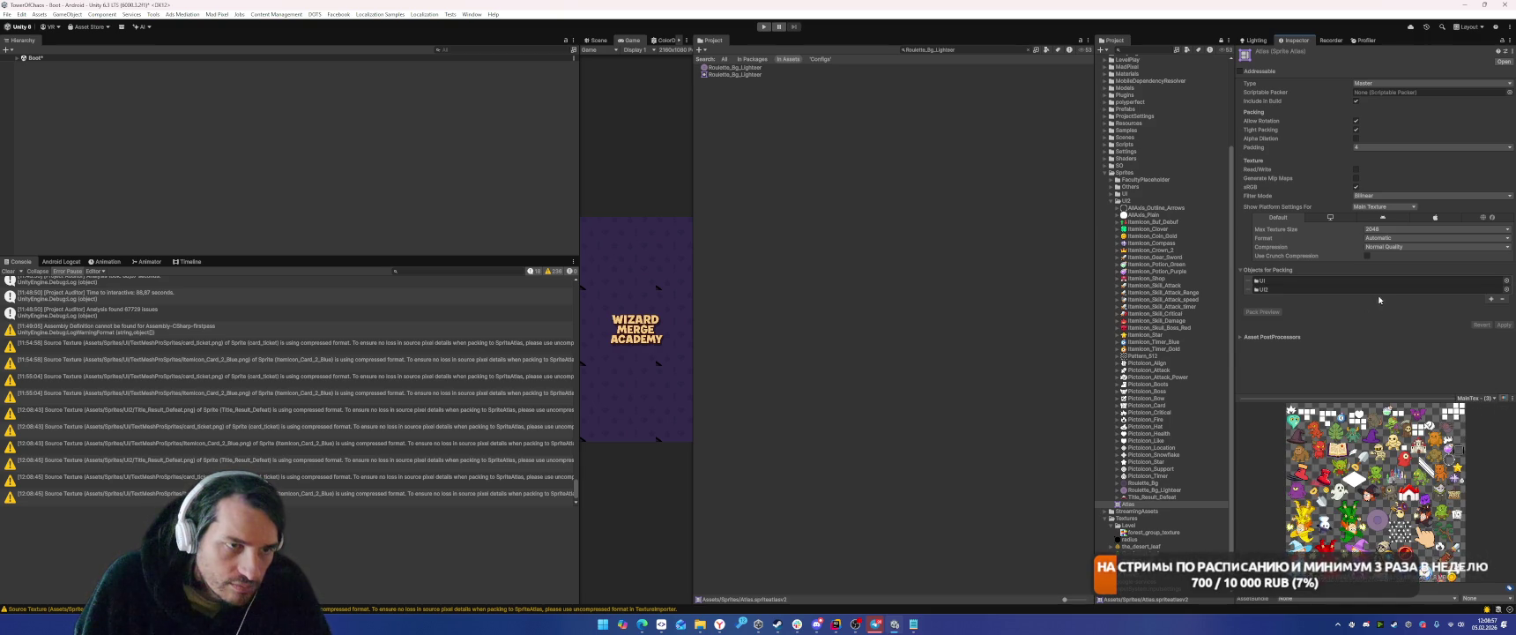
Give the Atlas 4096 max texture size with High Quality compression and apply.
click(1381, 233)
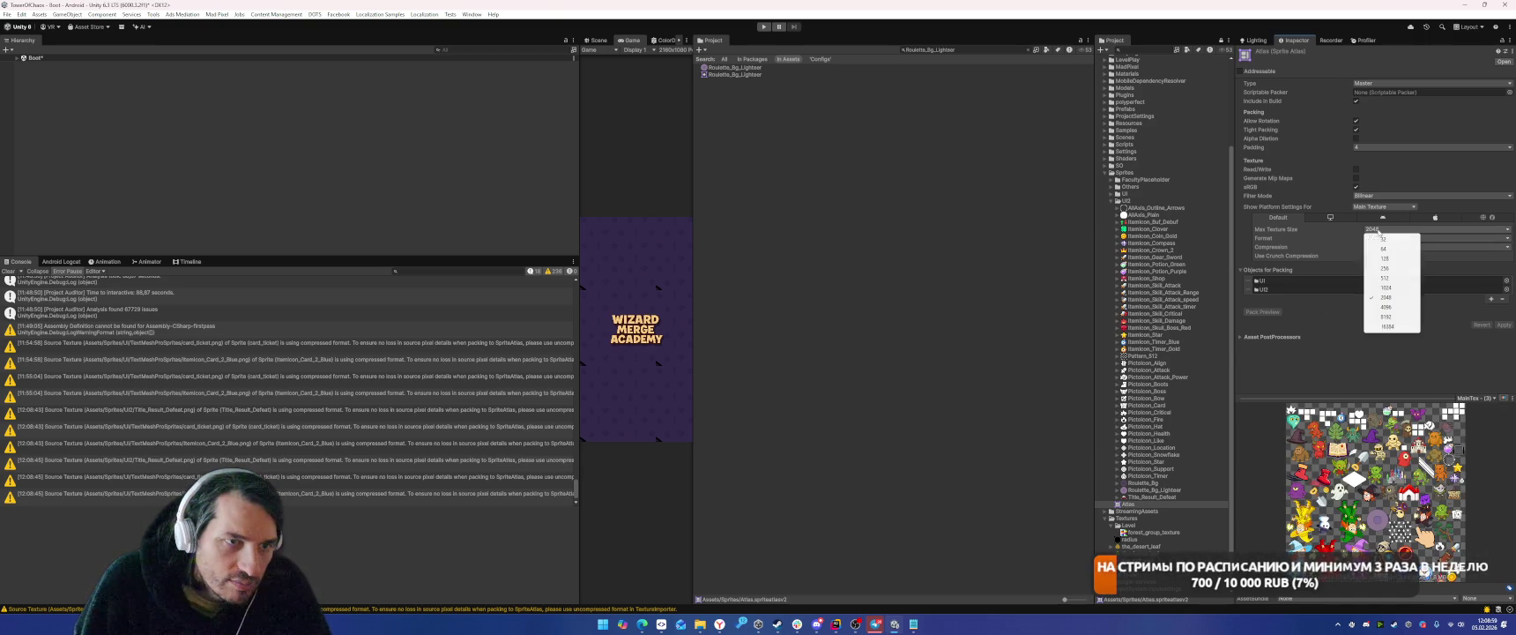
click(1388, 309)
click(1405, 246)
click(1397, 264)
click(1502, 324)
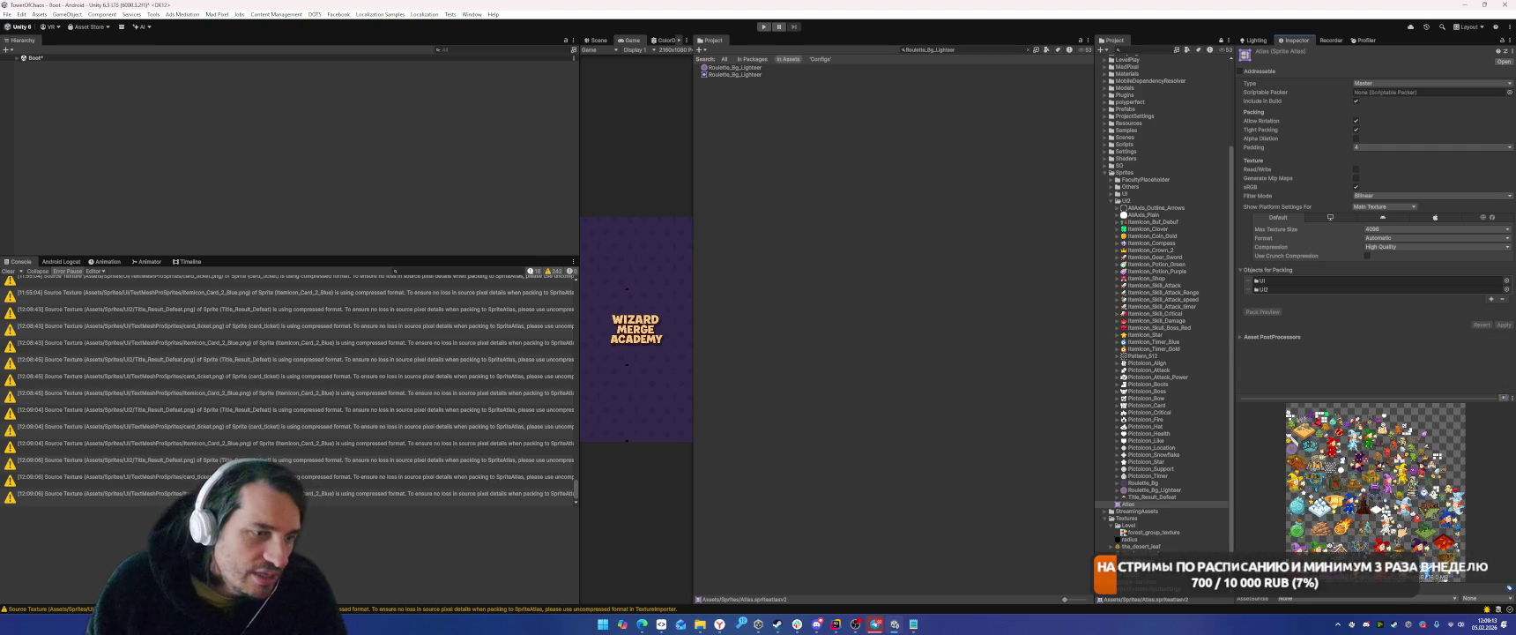
click(1143, 356)
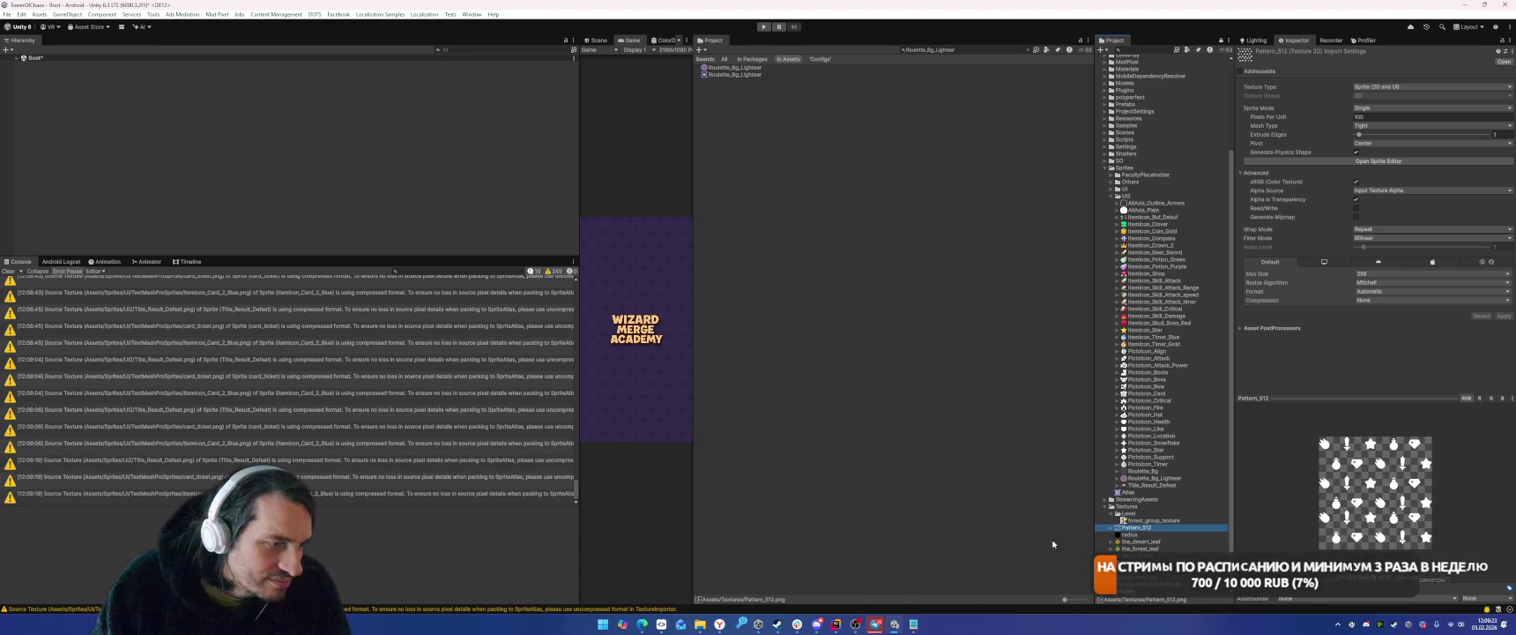
click(856, 625)
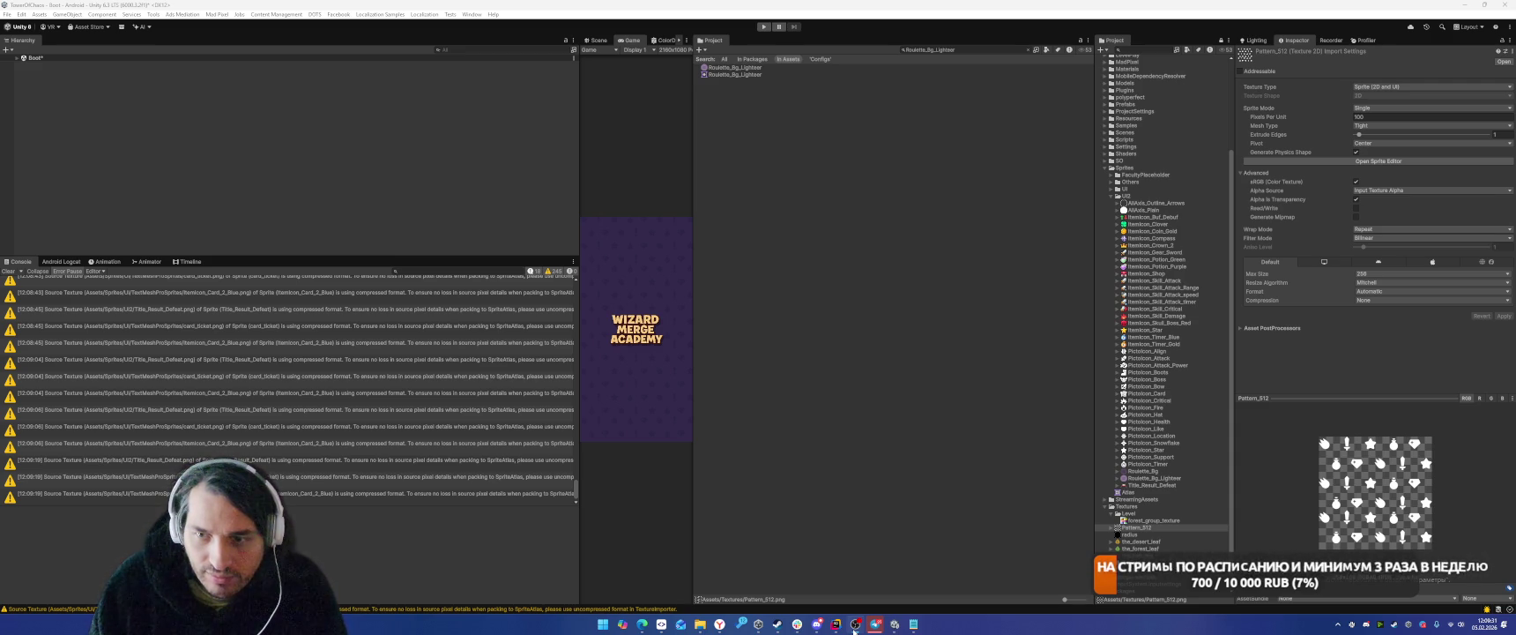
click(1137, 527)
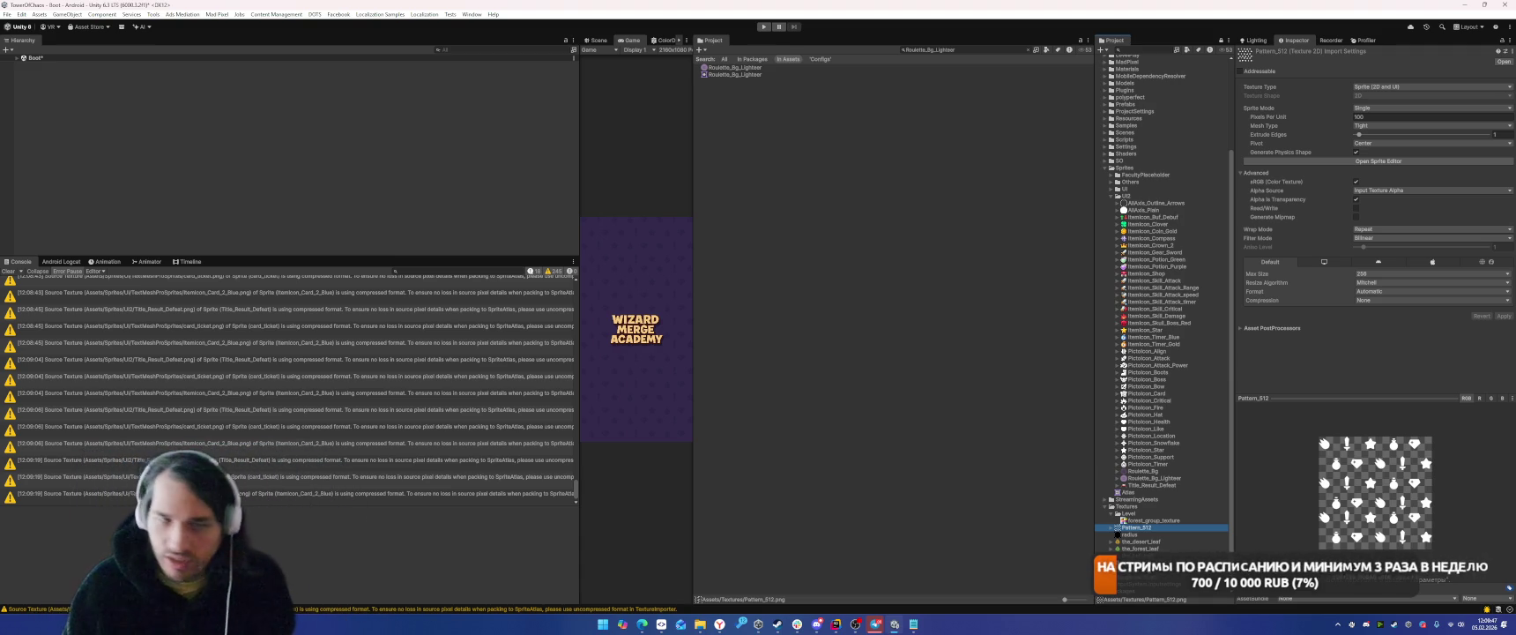
scroll(1160, 159, up, 5)
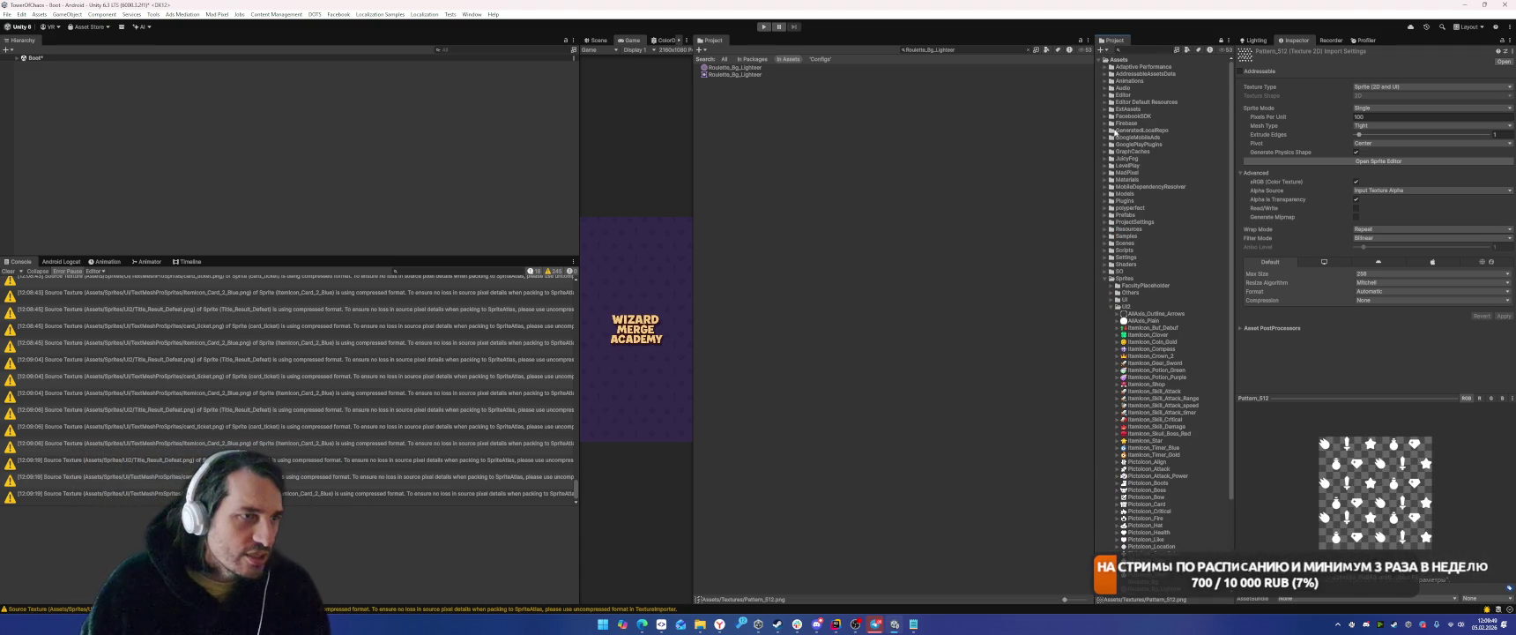
Collapse Sprites and Textures, then browse ExtAssets' RPG Monster Wave Polyart texture folders.
click(1100, 278)
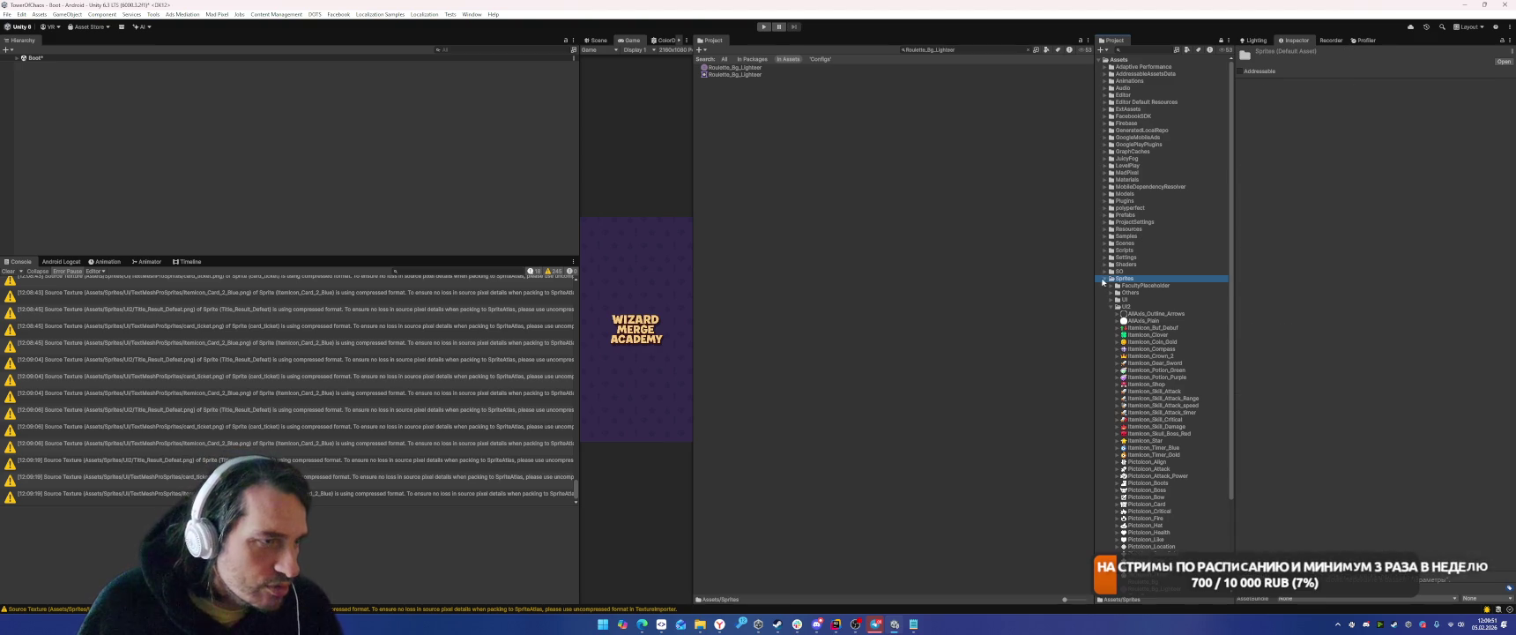
click(1109, 278)
click(1111, 291)
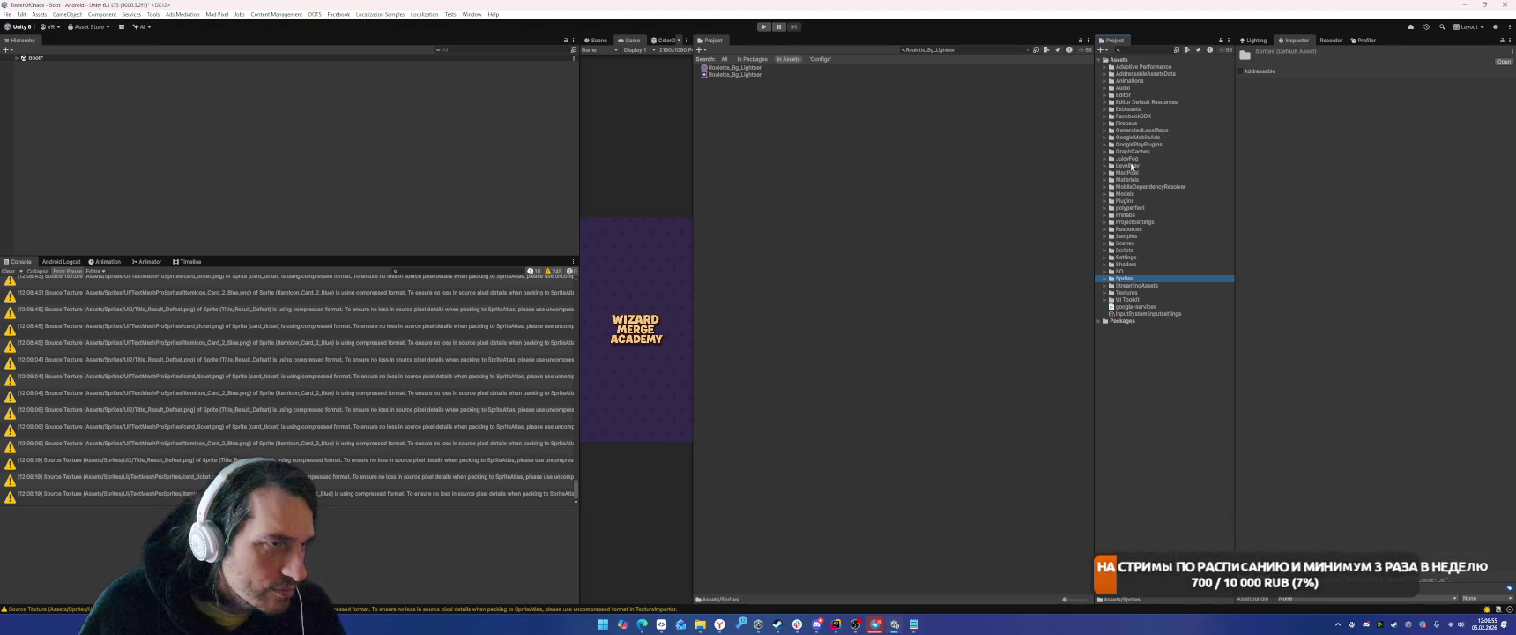
click(1132, 193)
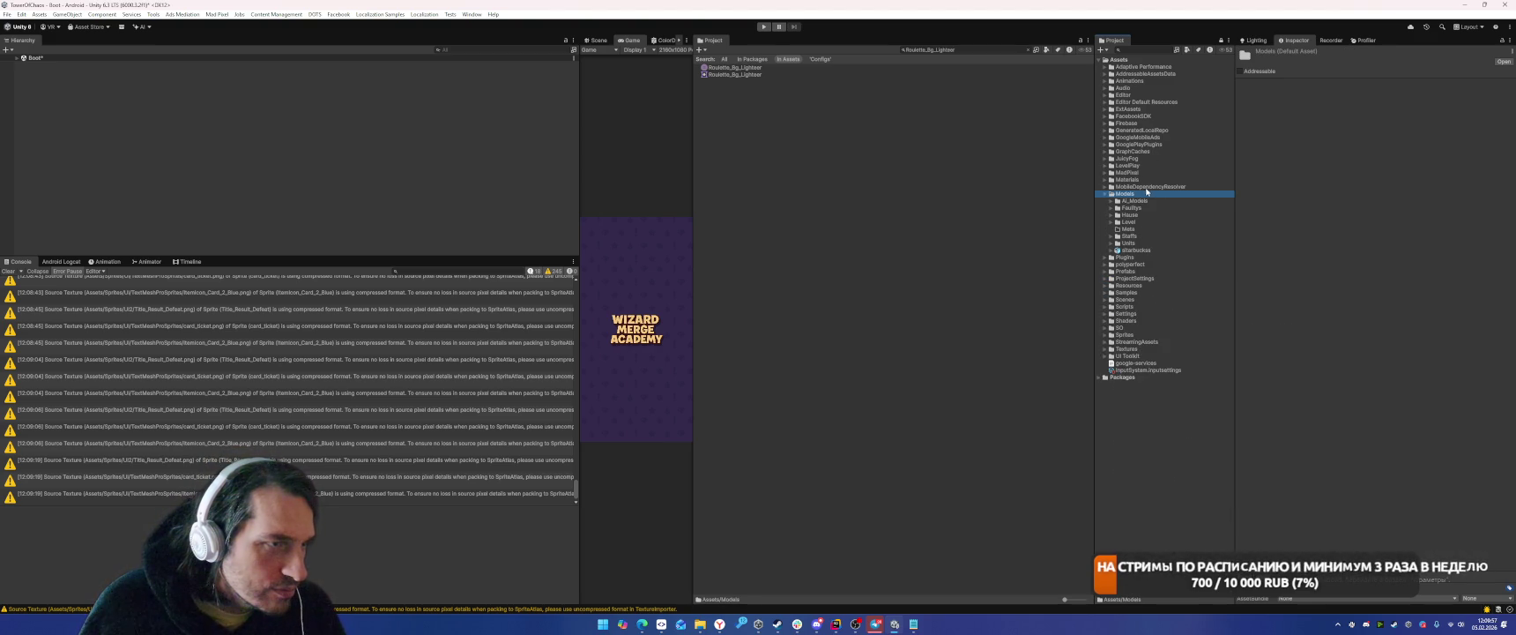
click(1137, 110)
key(Right)
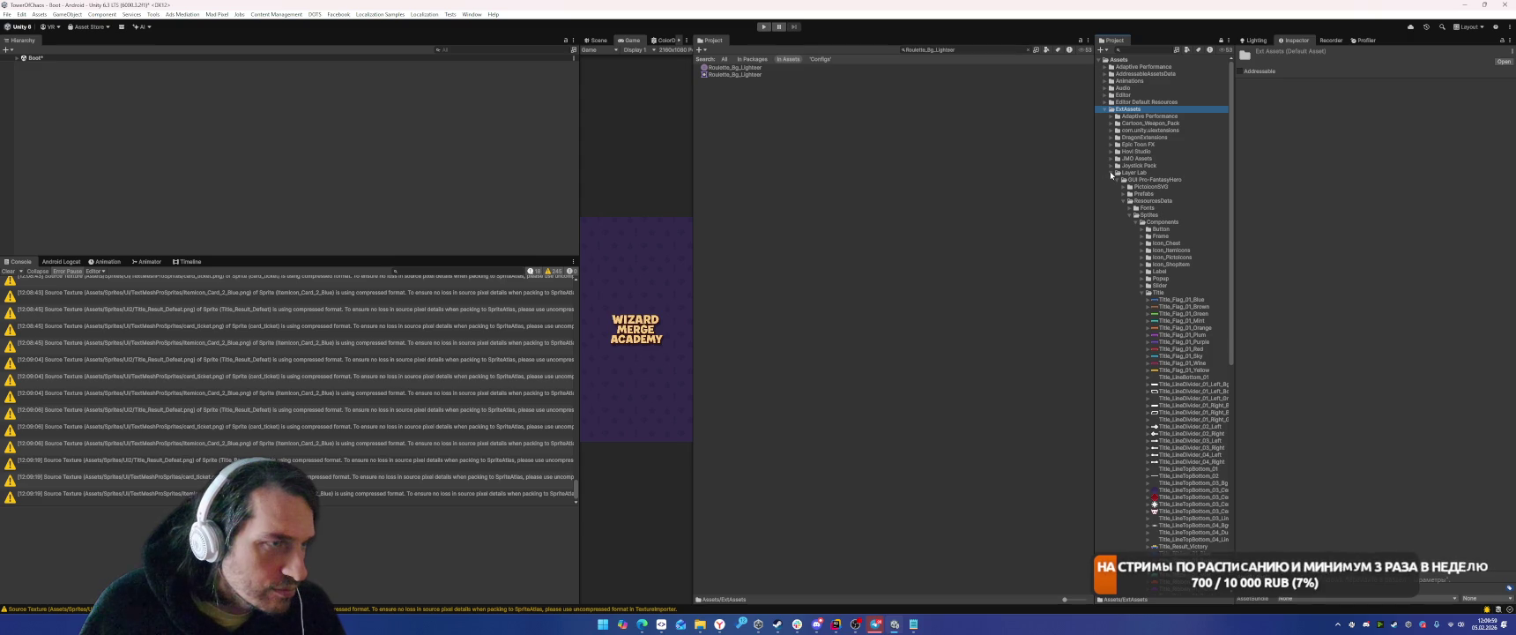
click(1112, 174)
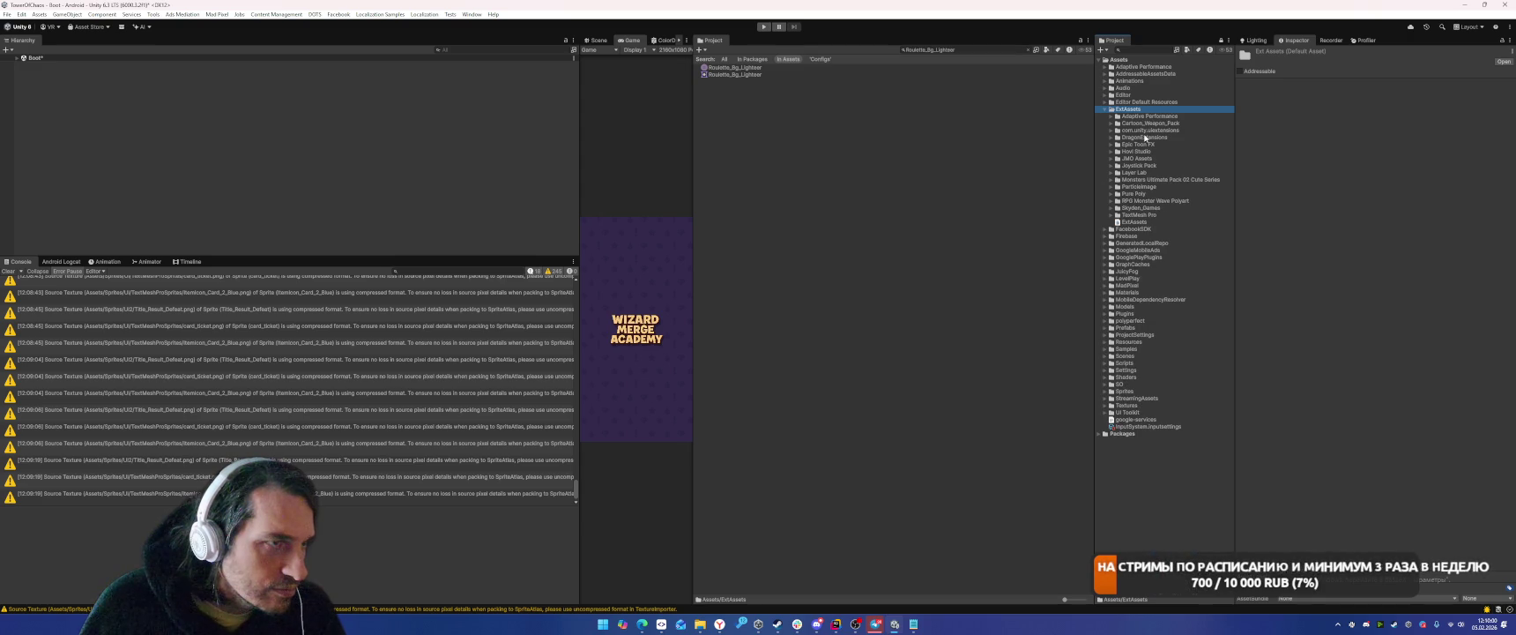
click(1154, 201)
key(Right)
key(Right)
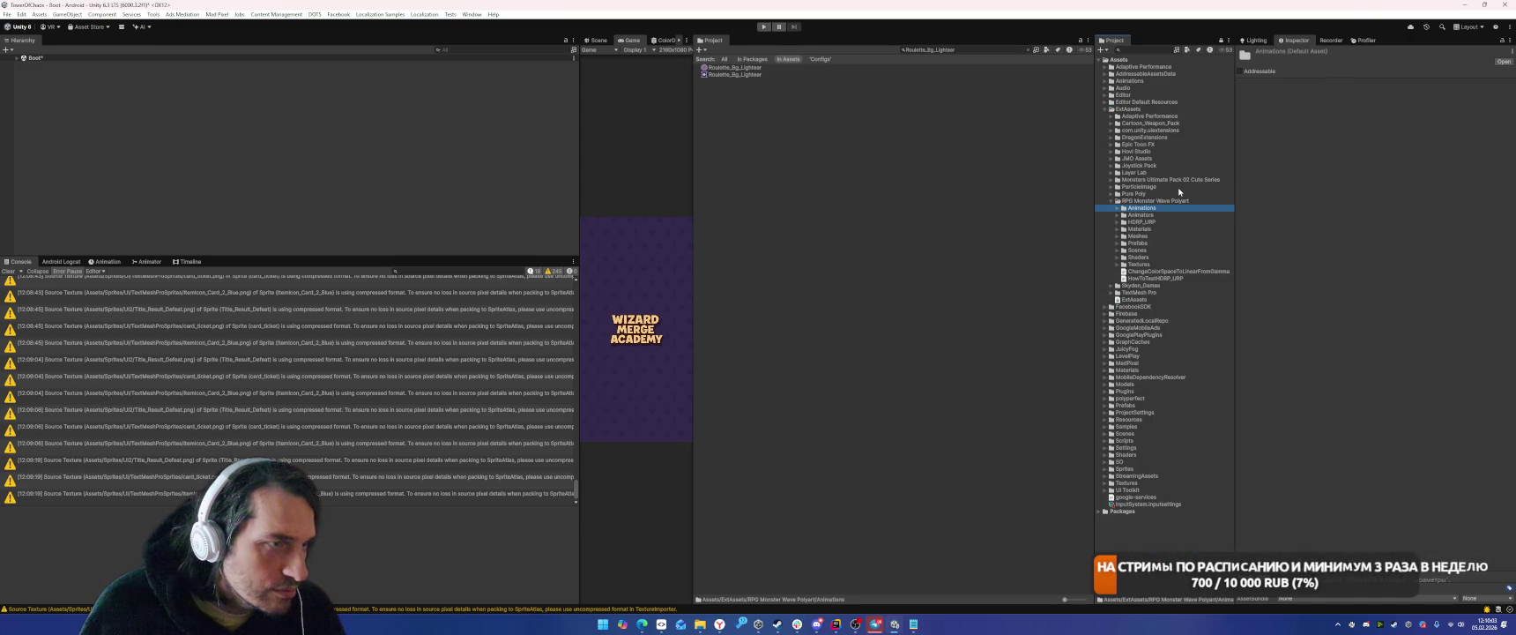
key(Down)
key(Down)
key(Down)
key(Right)
key(Down)
key(Right)
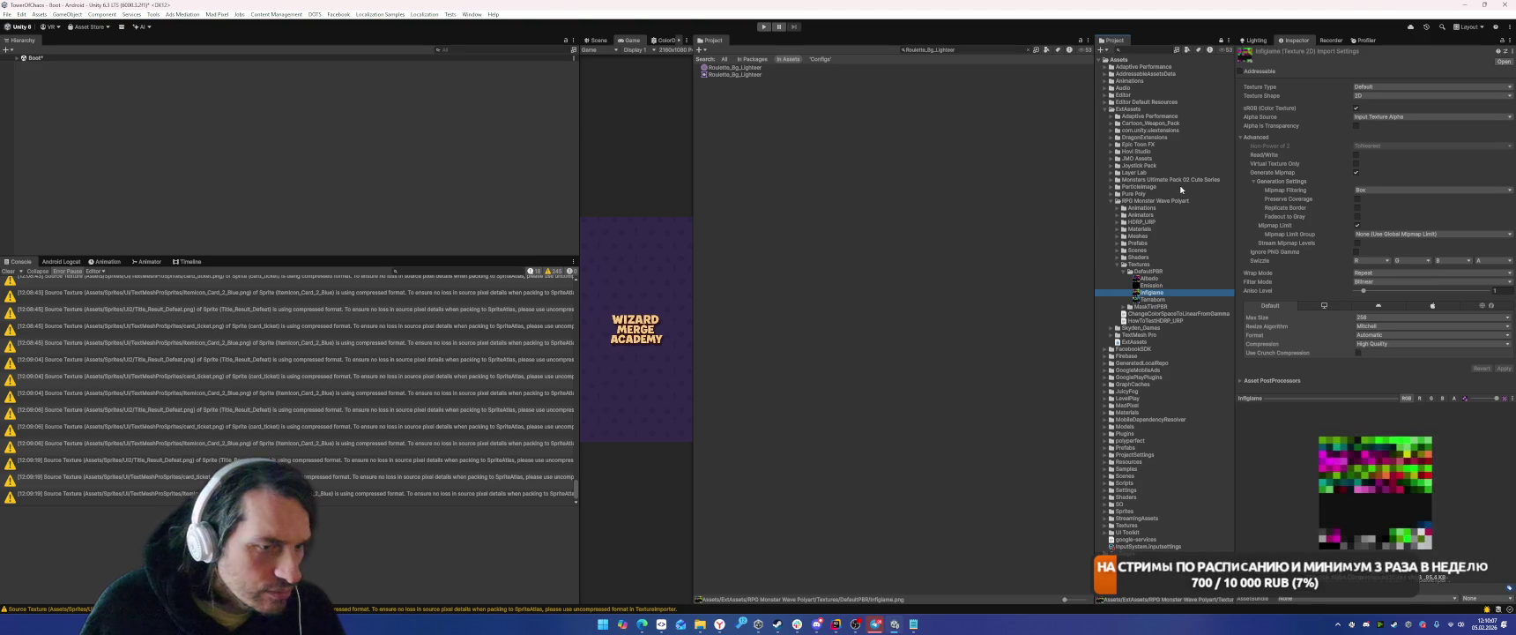
key(Left)
key(Left)
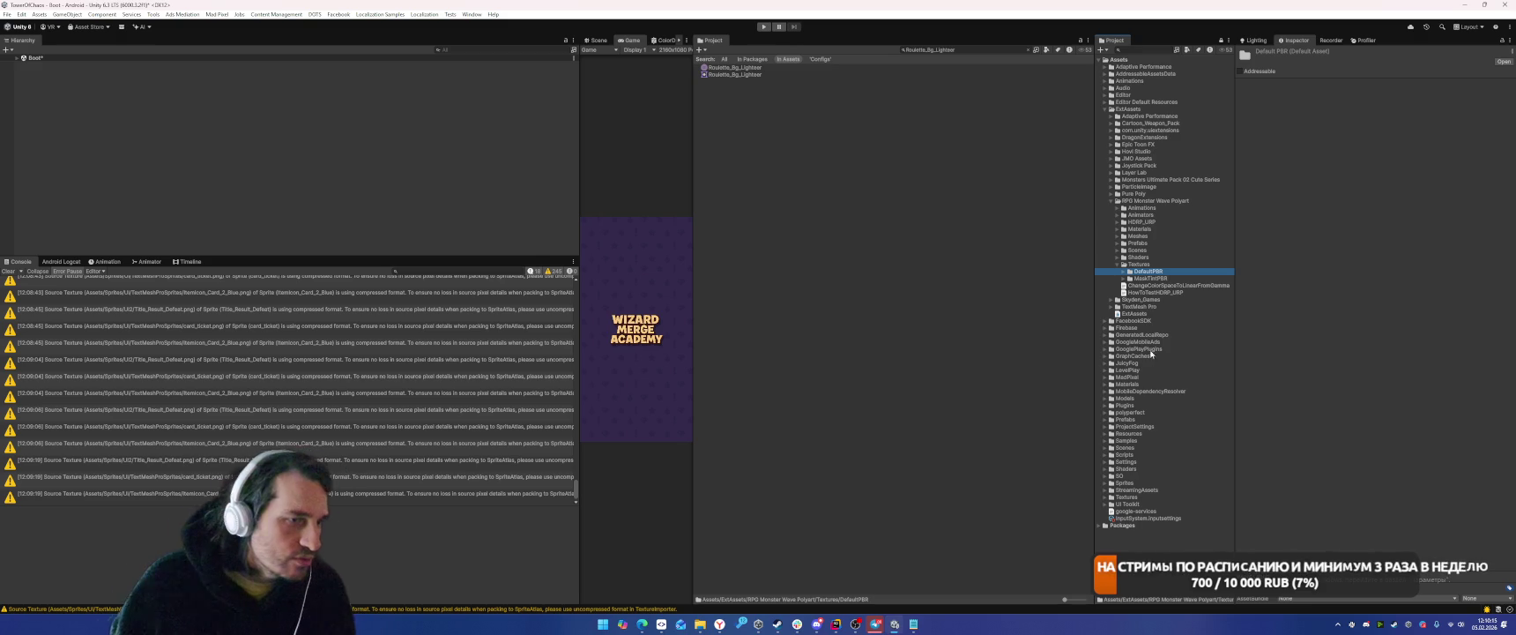
Expand Models > Units to reveal the Fantasy animated characters pack.
click(1104, 398)
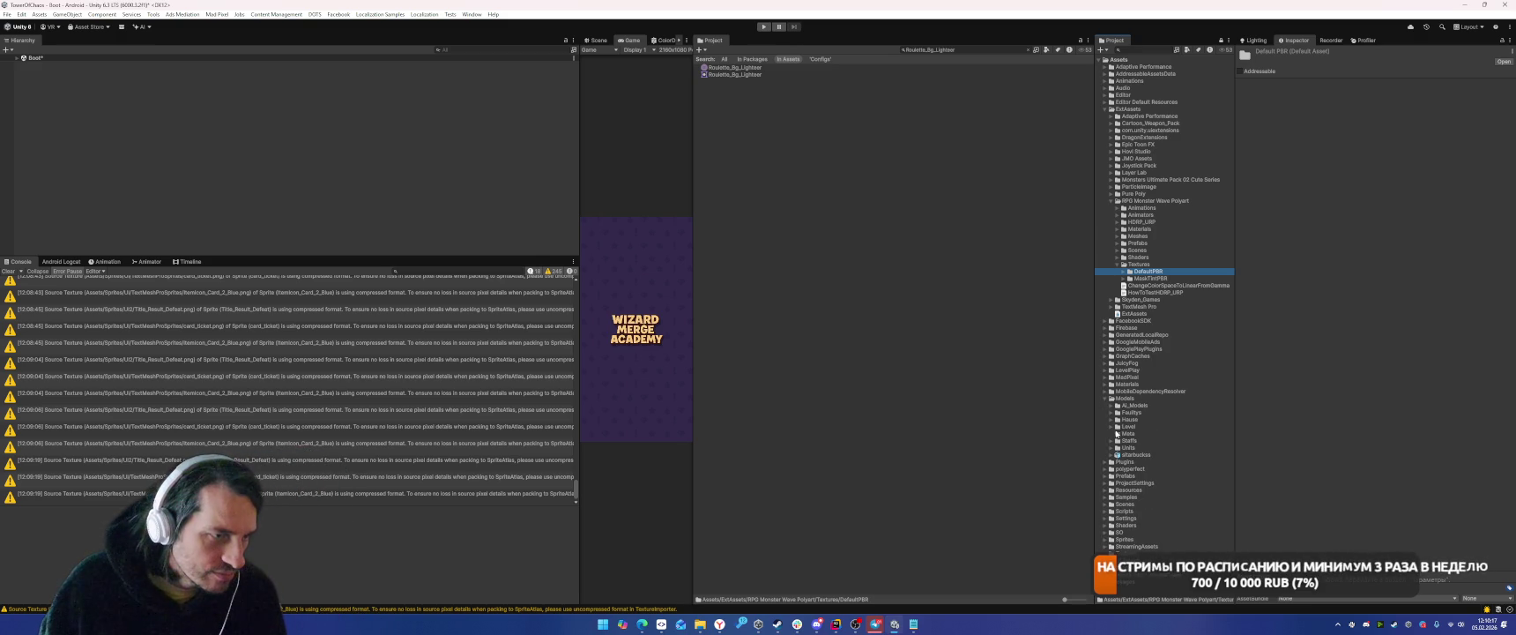
click(1111, 448)
scroll(1108, 405, down, 2)
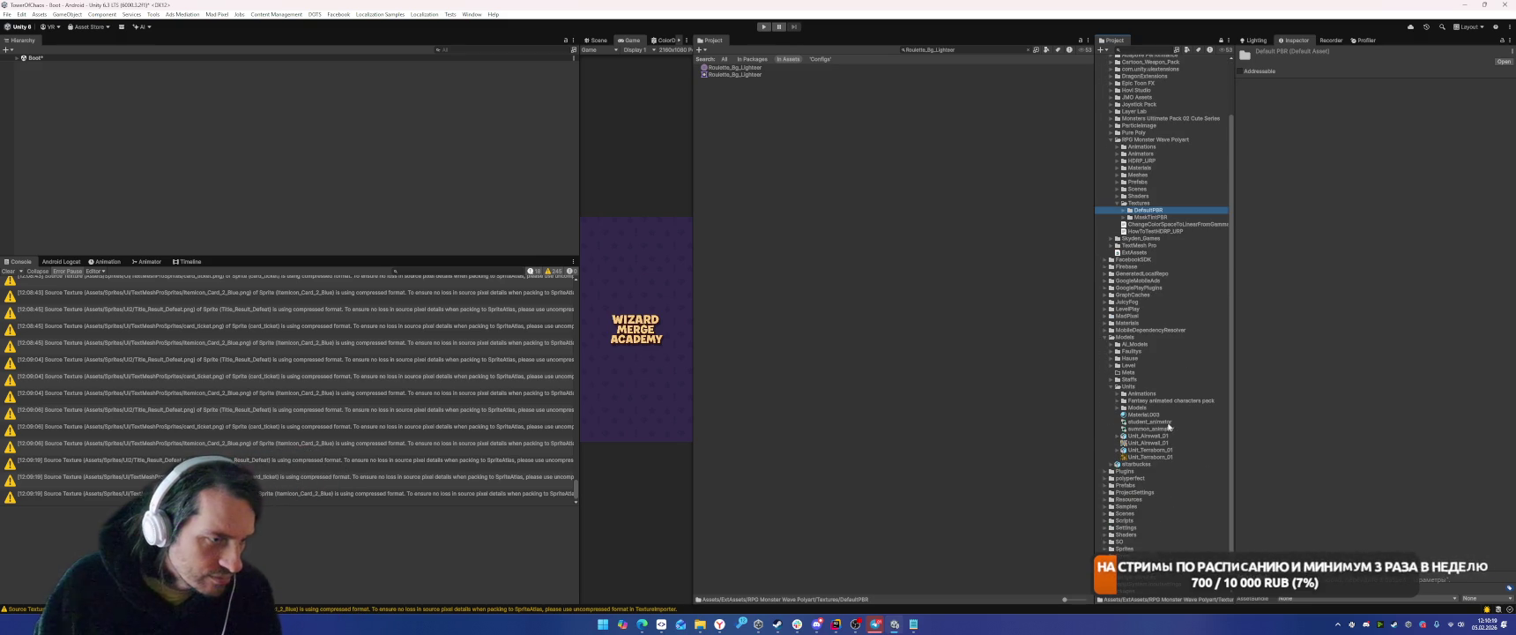
click(1121, 401)
scroll(1181, 392, down, 3)
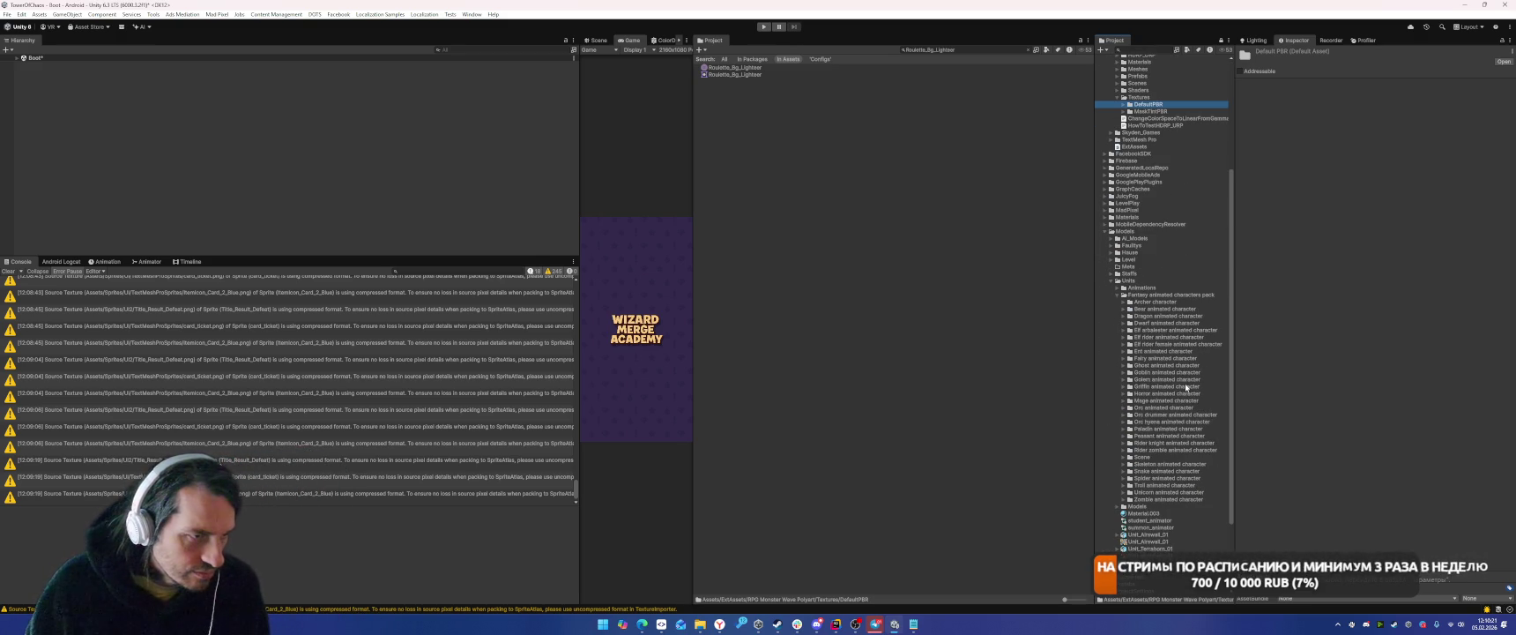
click(1117, 294)
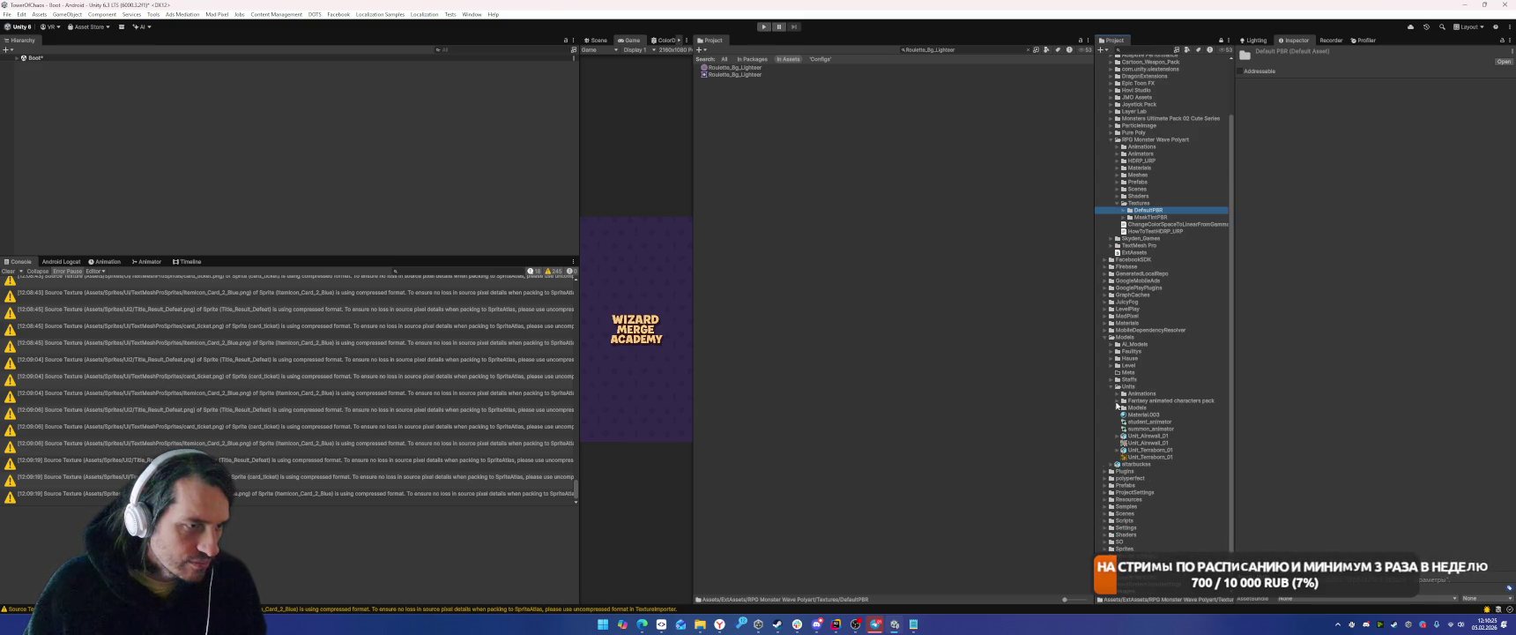
click(1117, 401)
scroll(1181, 387, down, 4)
Cap the Archer texture at 256 max size and apply.
click(1124, 249)
click(1129, 270)
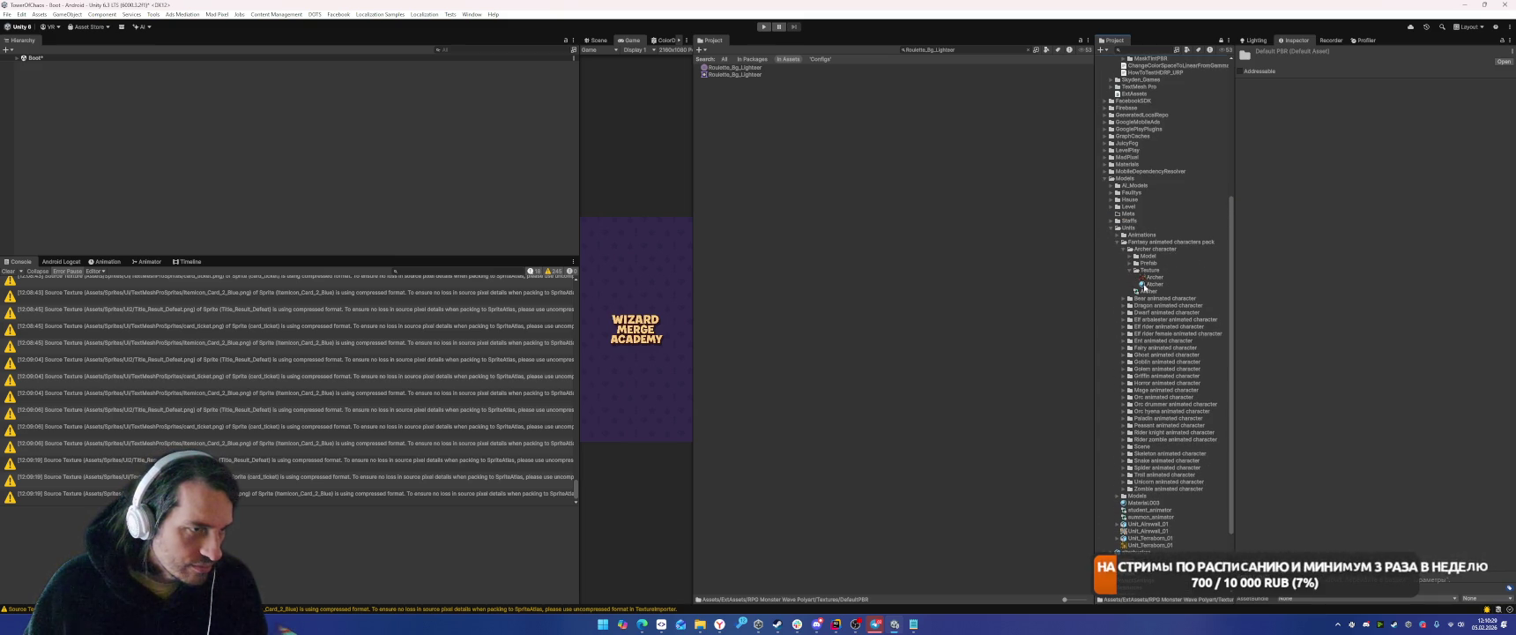
click(1155, 277)
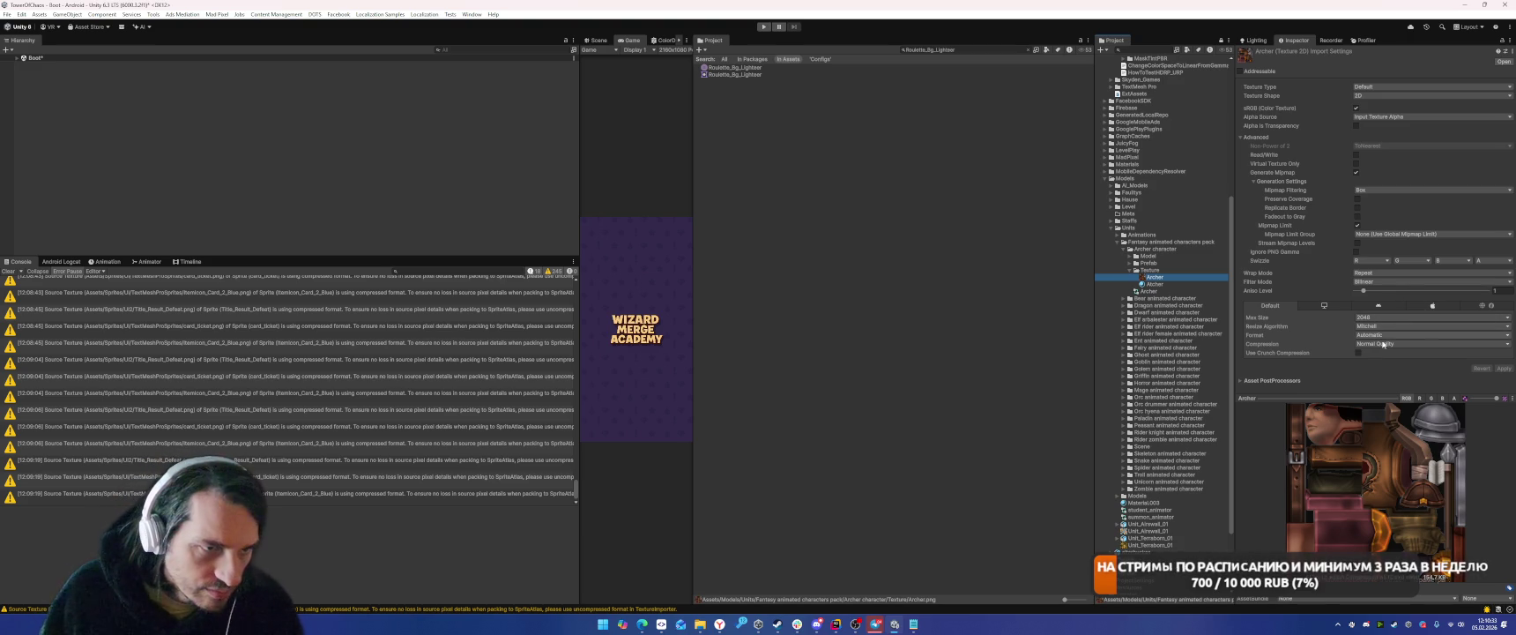
click(1366, 319)
click(1384, 356)
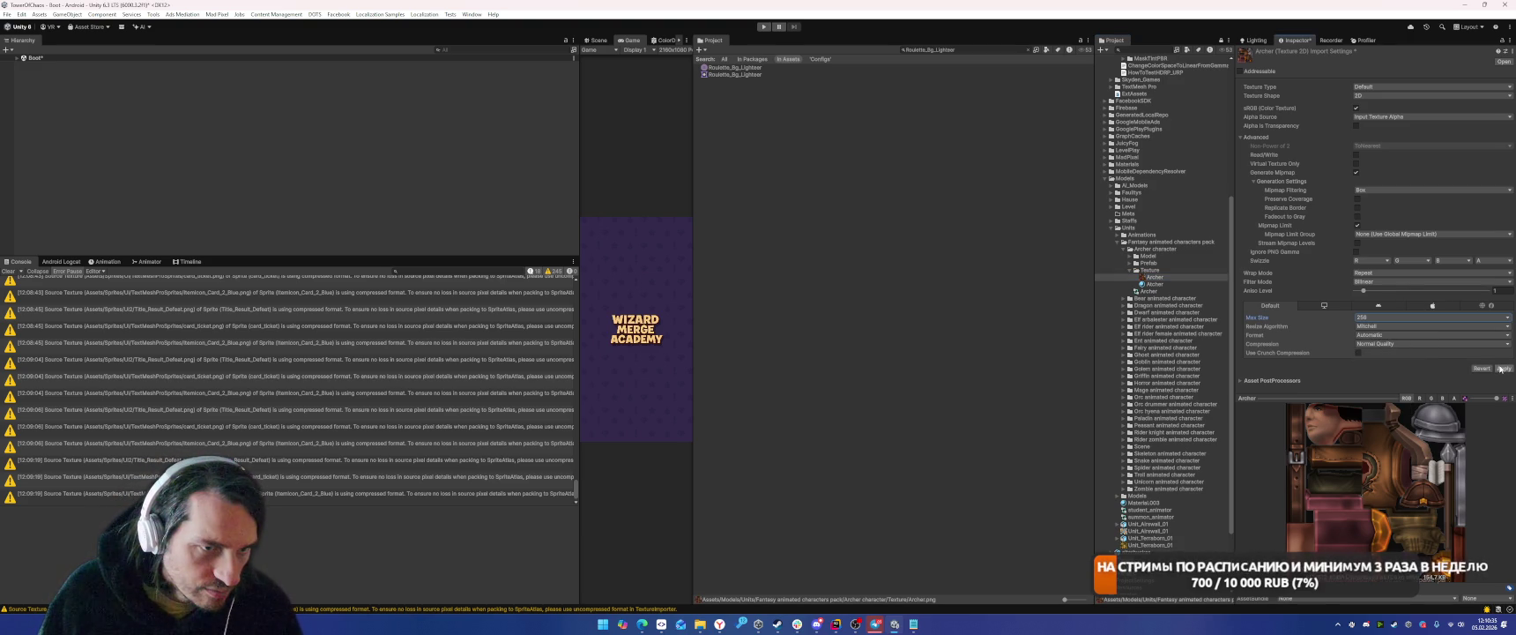
click(1501, 368)
Cap the Bear texture at 128 max size and apply.
click(1124, 298)
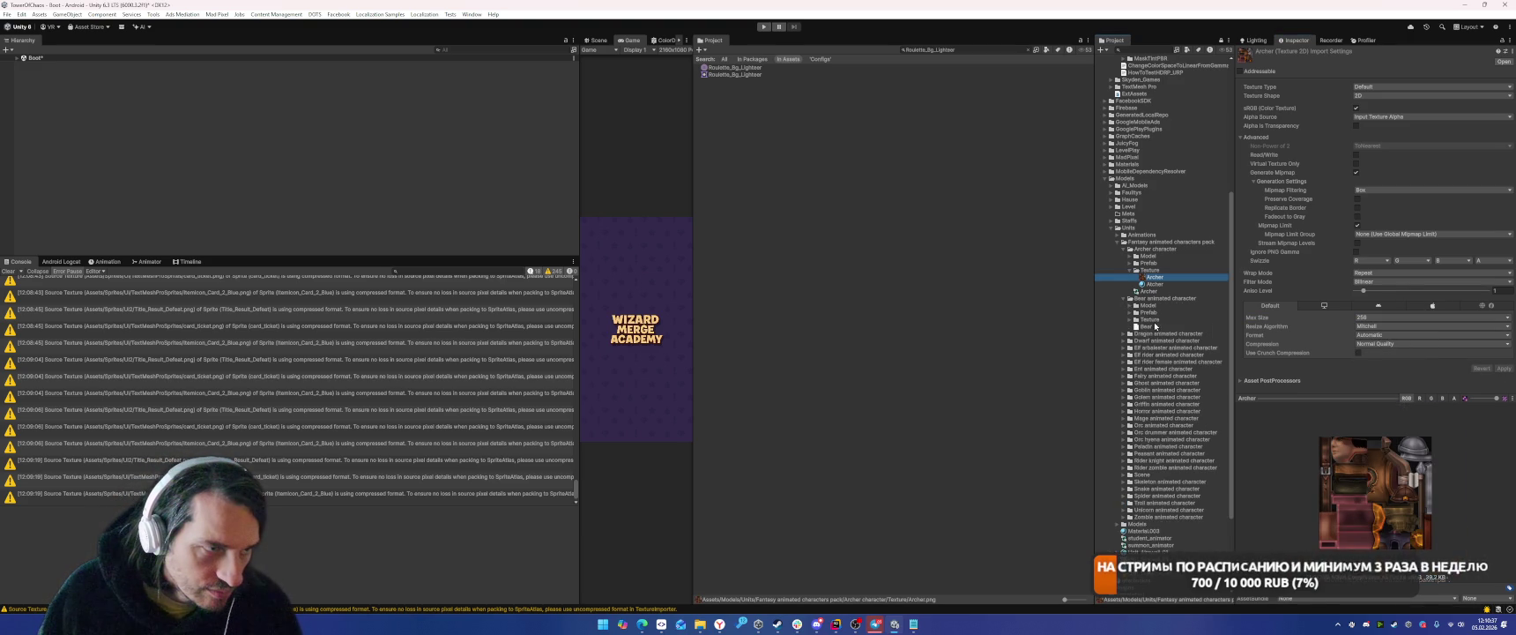
click(1117, 241)
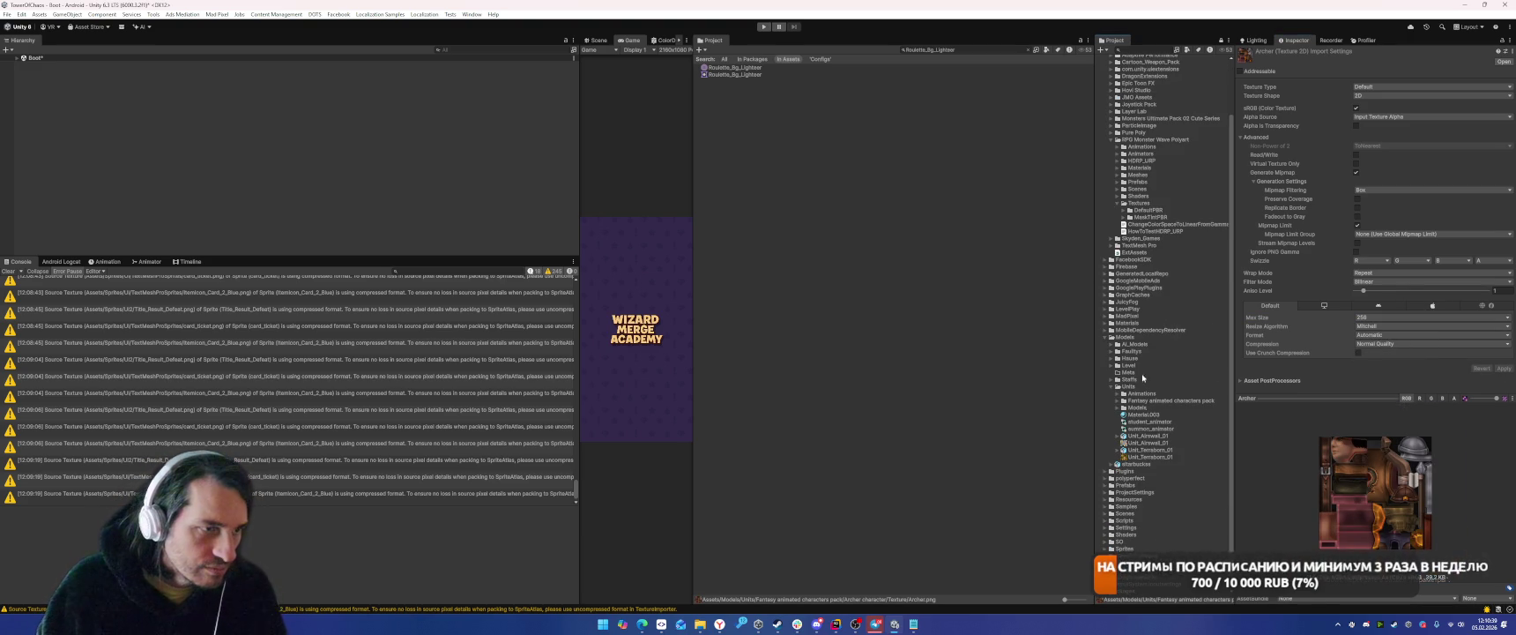
click(1118, 402)
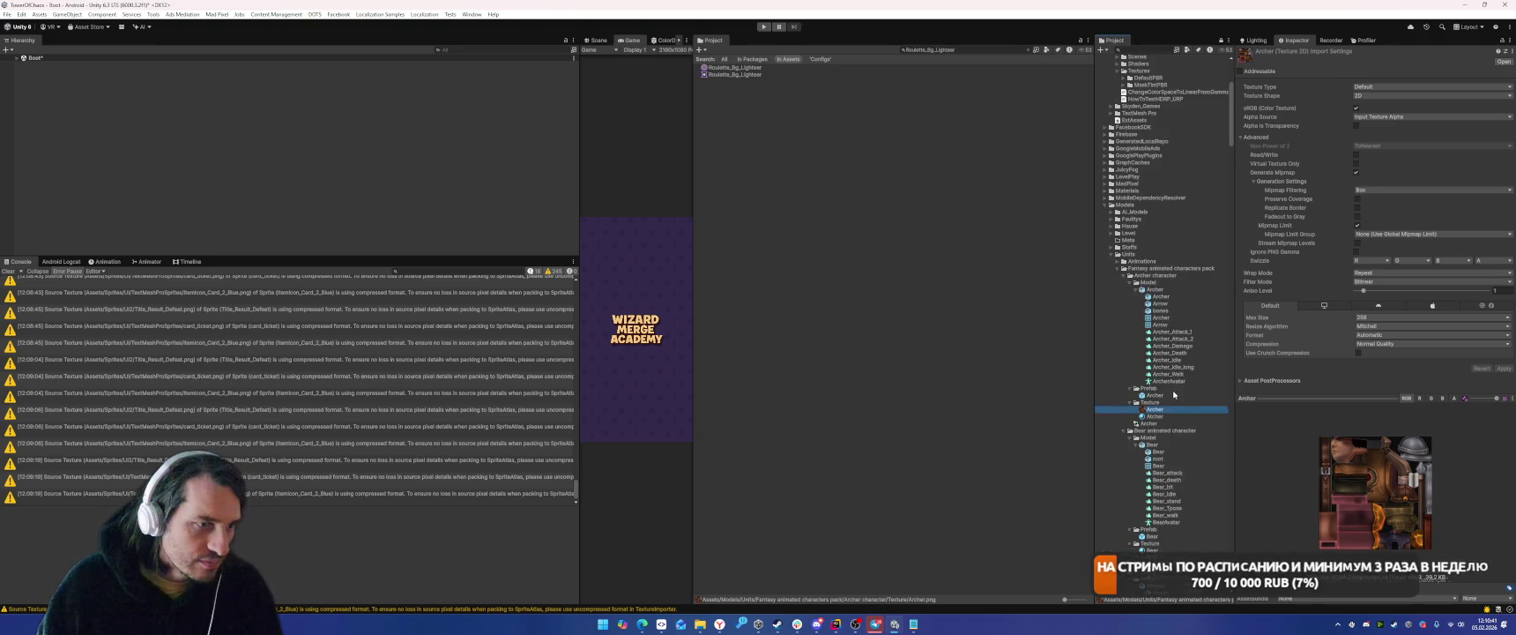
click(1151, 425)
click(1410, 317)
click(1374, 344)
click(1504, 369)
Cap the Ent and Fairy textures at 256 max size, applying each.
scroll(1172, 429, down, 10)
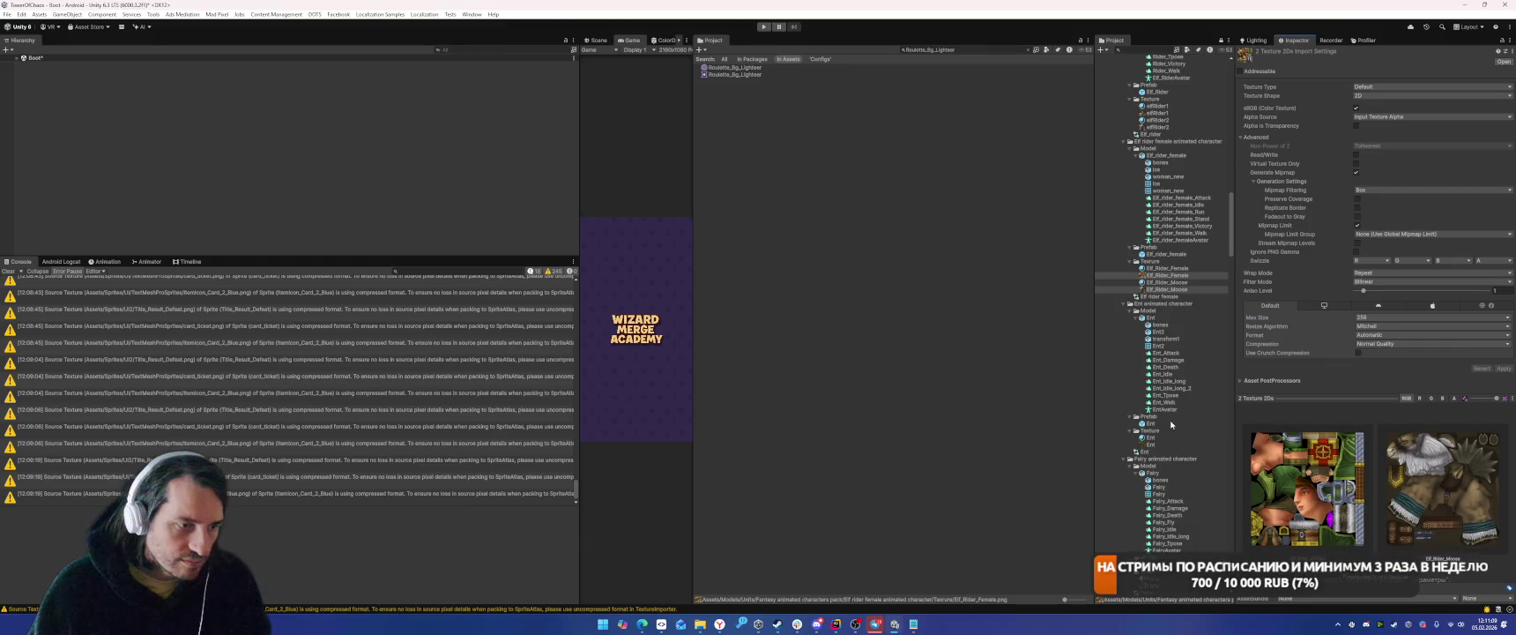
click(1151, 444)
click(1388, 318)
click(1375, 356)
click(1504, 368)
scroll(1172, 397, down, 5)
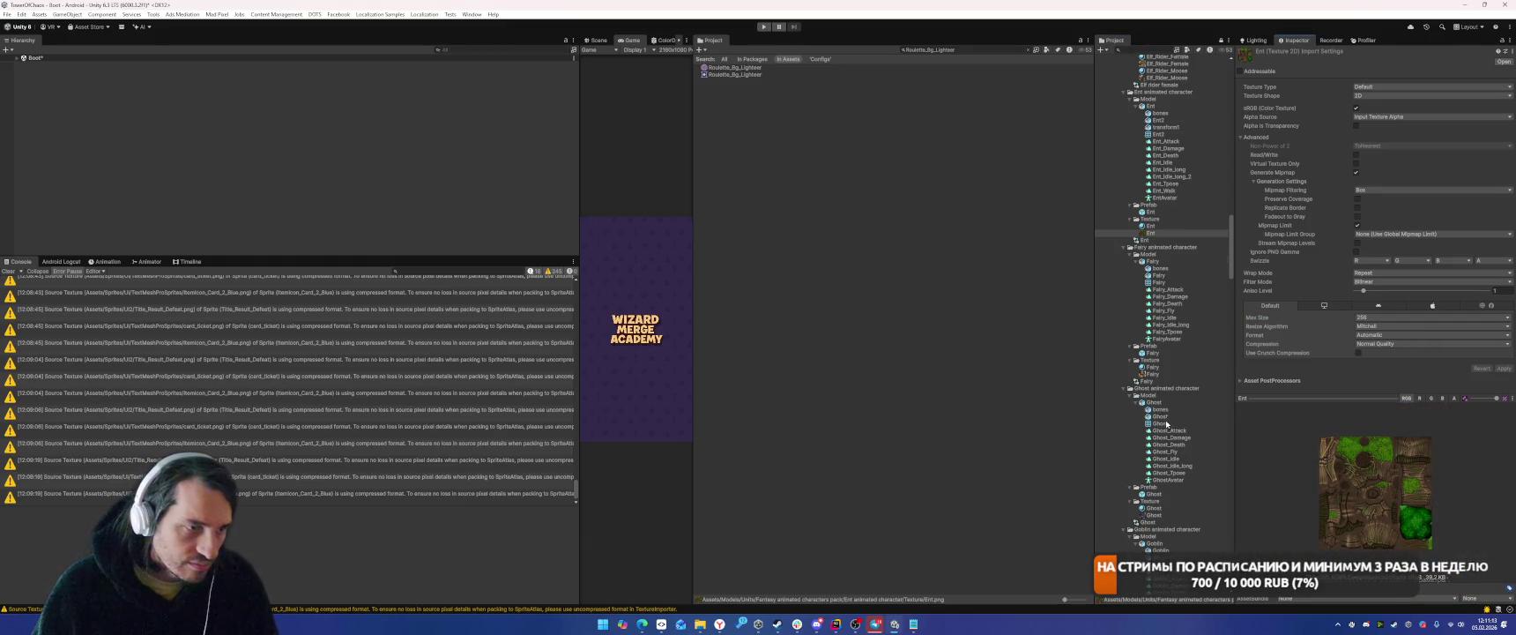
click(1153, 373)
click(1388, 317)
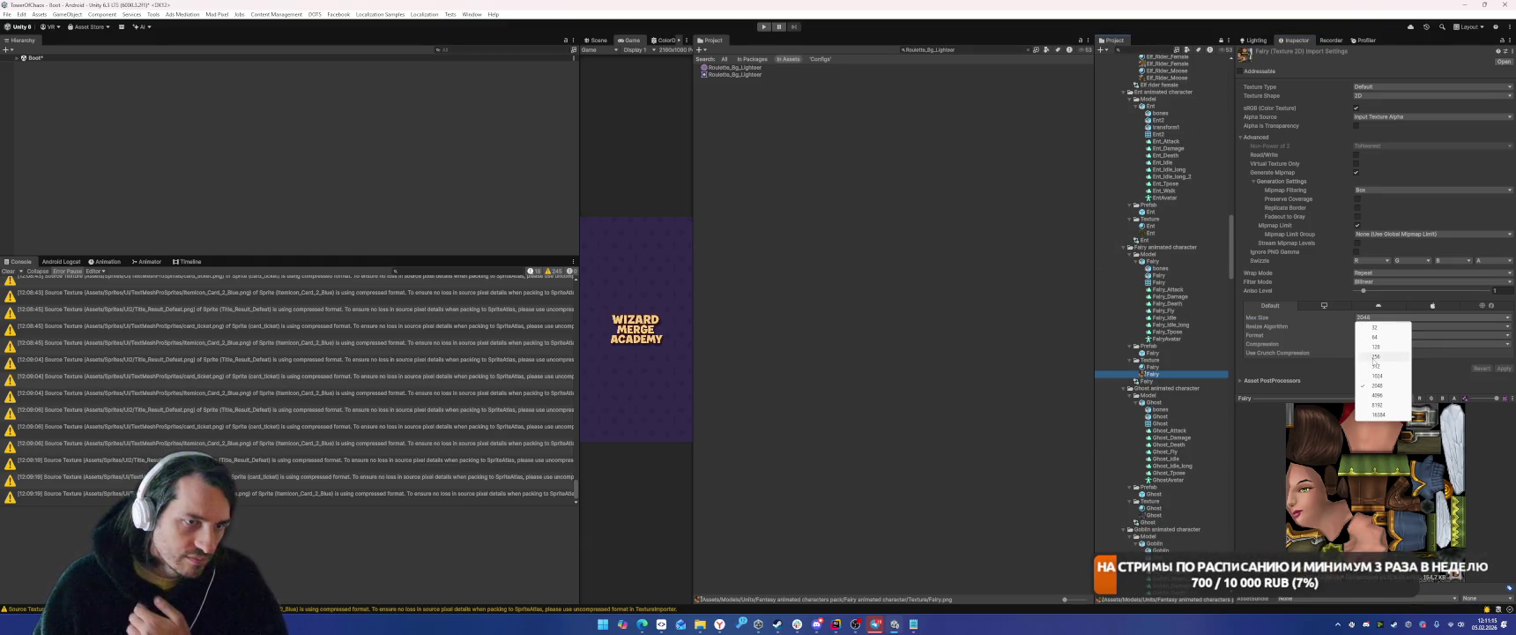
click(1375, 356)
click(1504, 368)
Set the Ghost and Goblin textures to 256 max size.
scroll(1172, 397, down, 5)
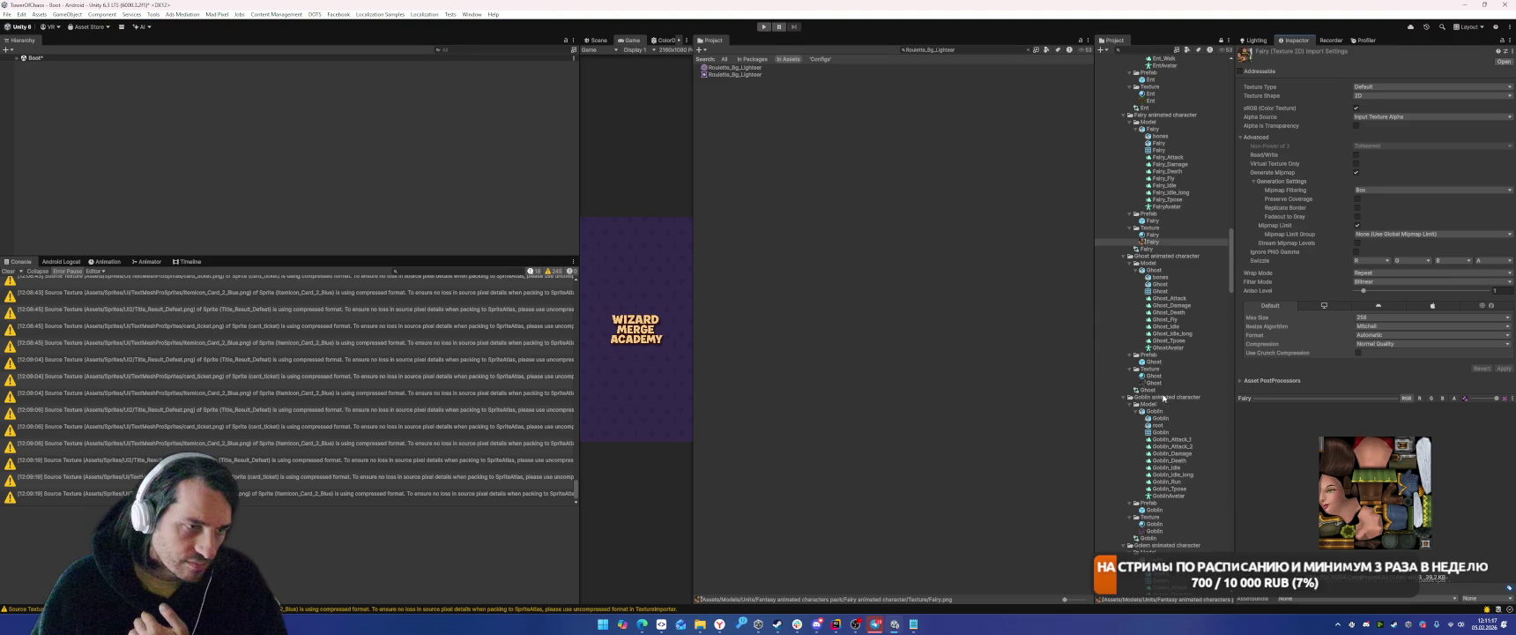
click(1153, 383)
click(1388, 317)
click(1375, 357)
click(1501, 369)
scroll(1172, 396, down, 5)
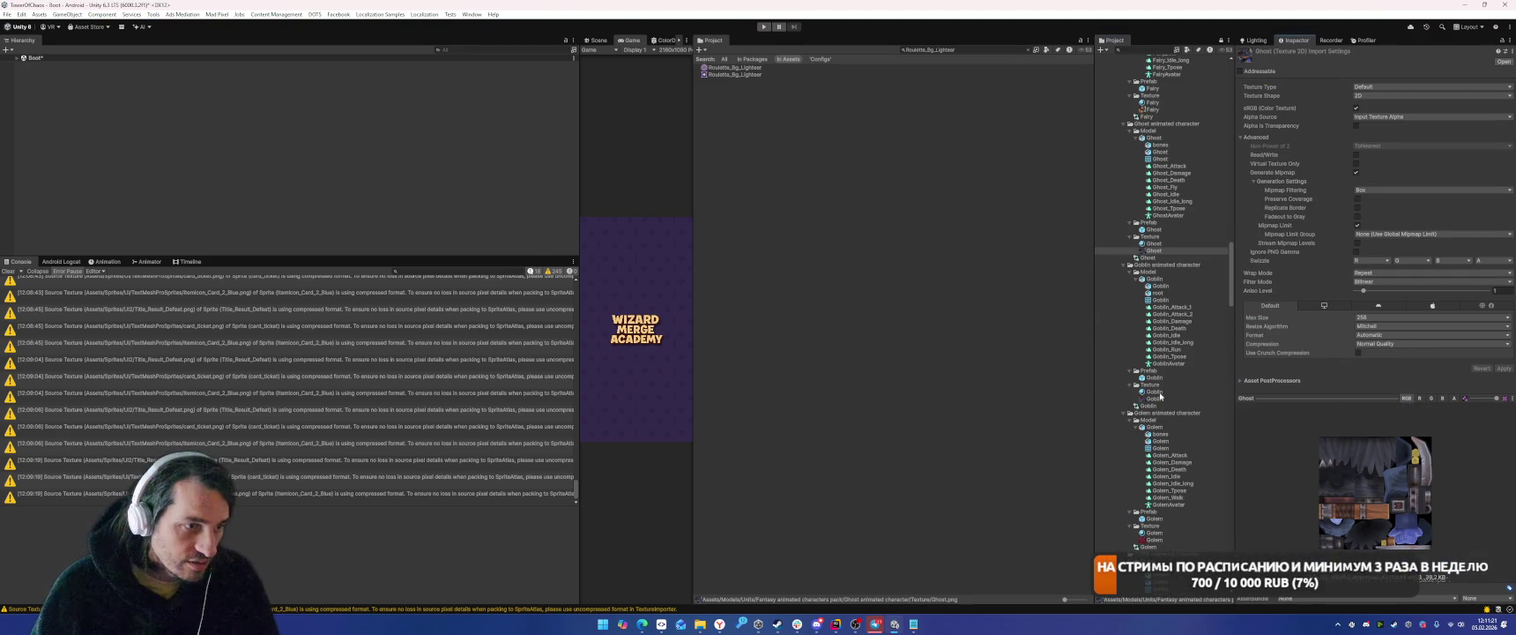
click(1153, 399)
click(1367, 317)
click(1375, 356)
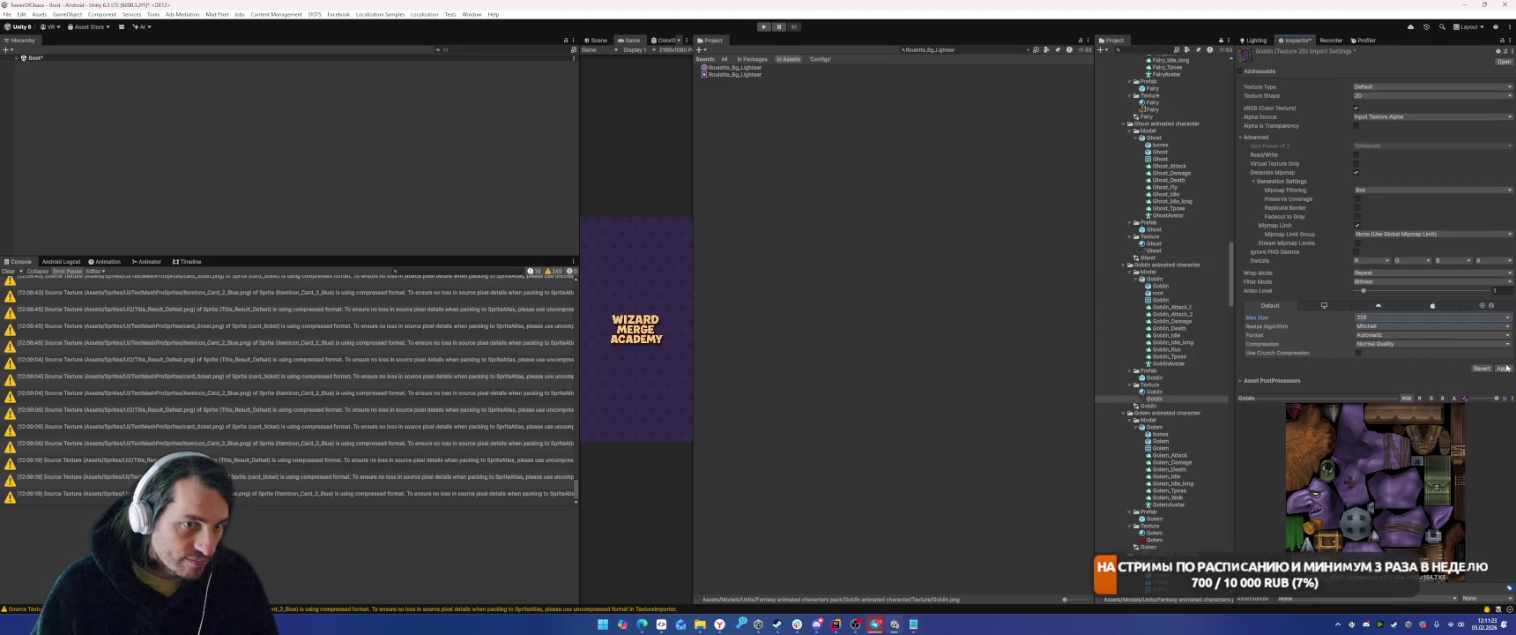
Set the Golem and Griffin textures to 256 max size and apply.
scroll(1145, 406, down, 5)
click(1153, 407)
click(1388, 317)
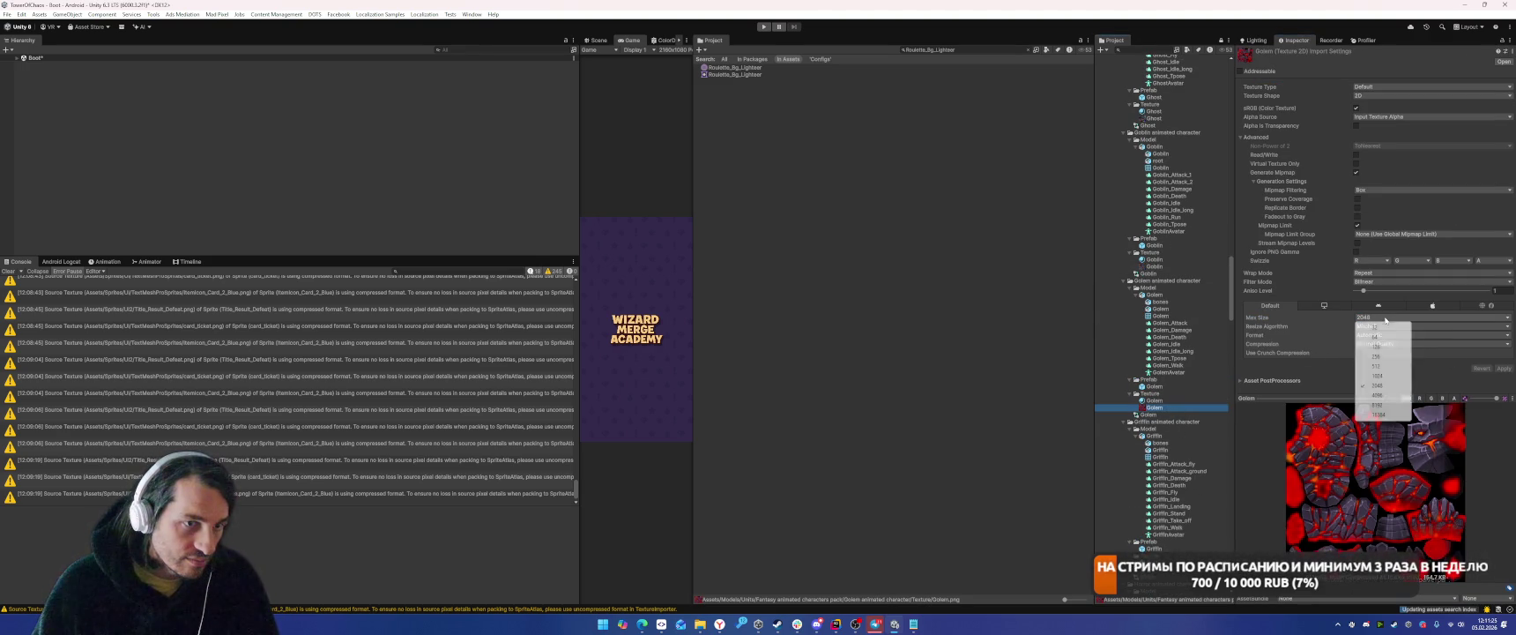
click(1376, 356)
scroll(1163, 396, down, 5)
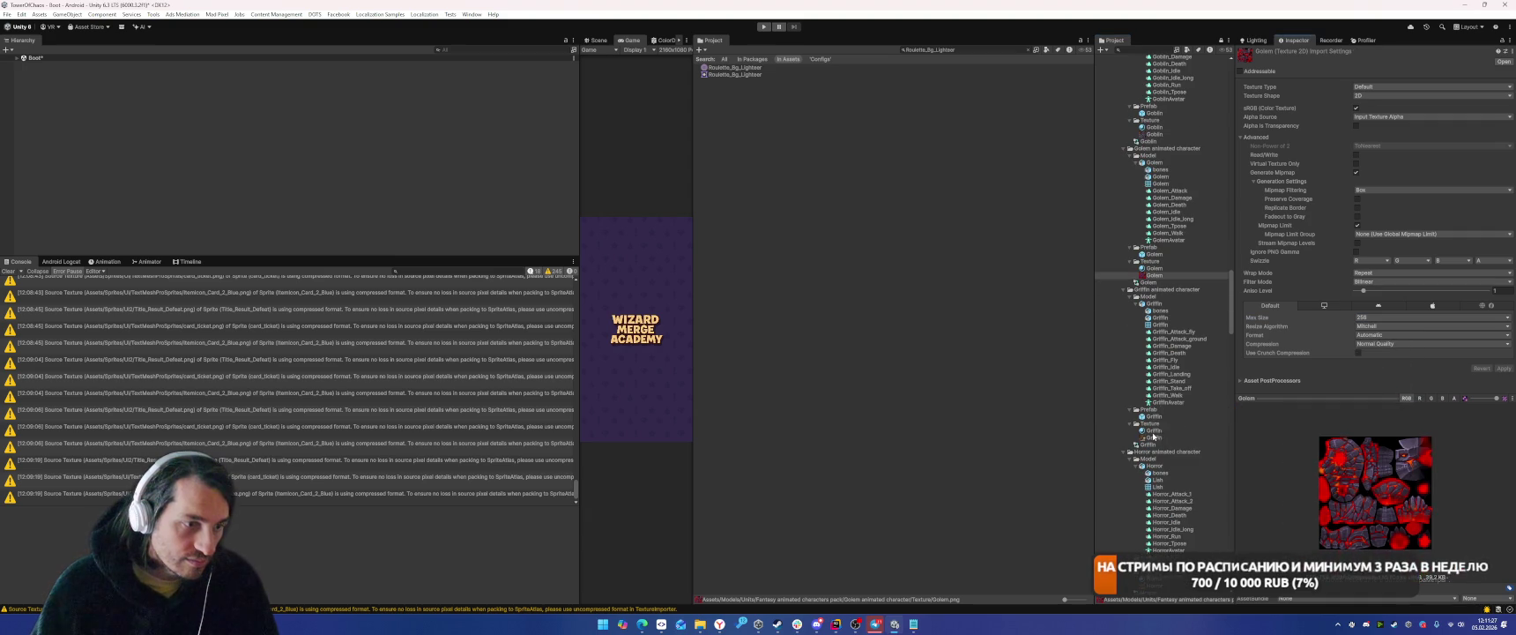
click(1154, 437)
click(1388, 317)
click(1375, 356)
click(1503, 368)
Cap the Horror and Mage textures at 256 max size, applying each.
scroll(1193, 437, down, 5)
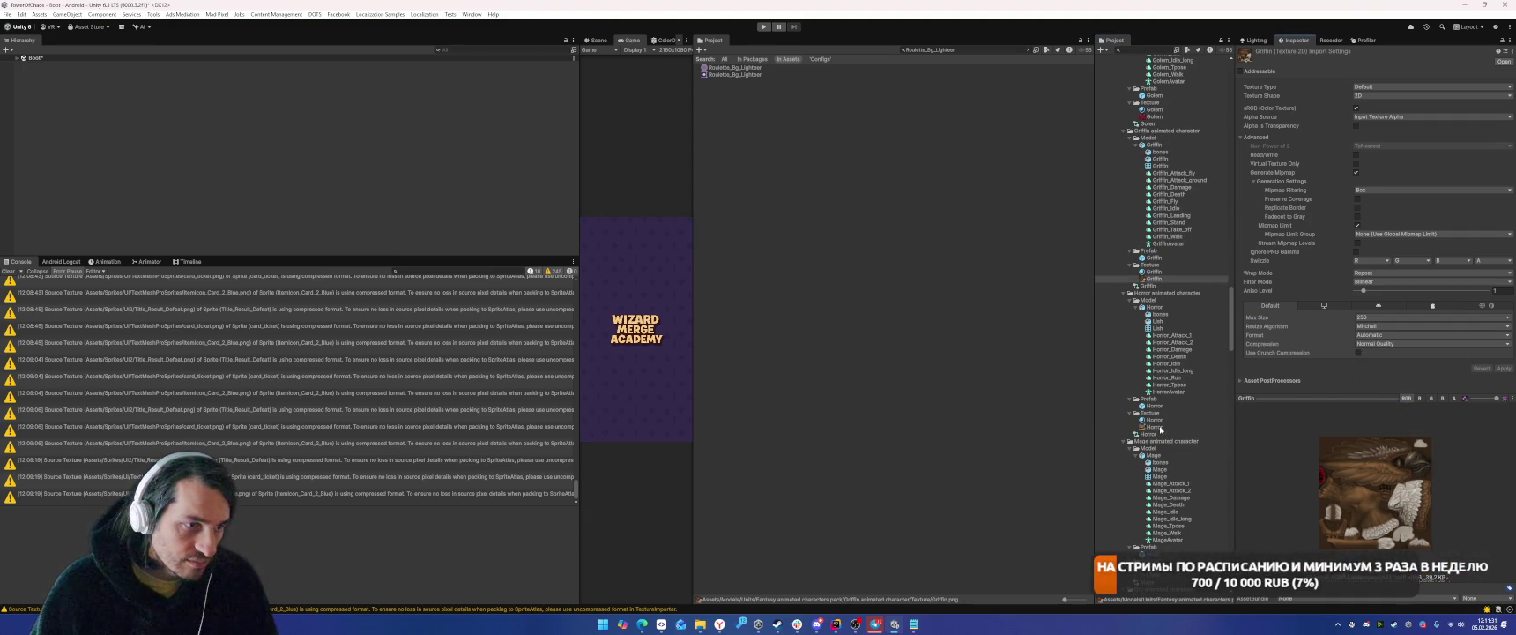
click(1155, 427)
click(1388, 317)
click(1375, 356)
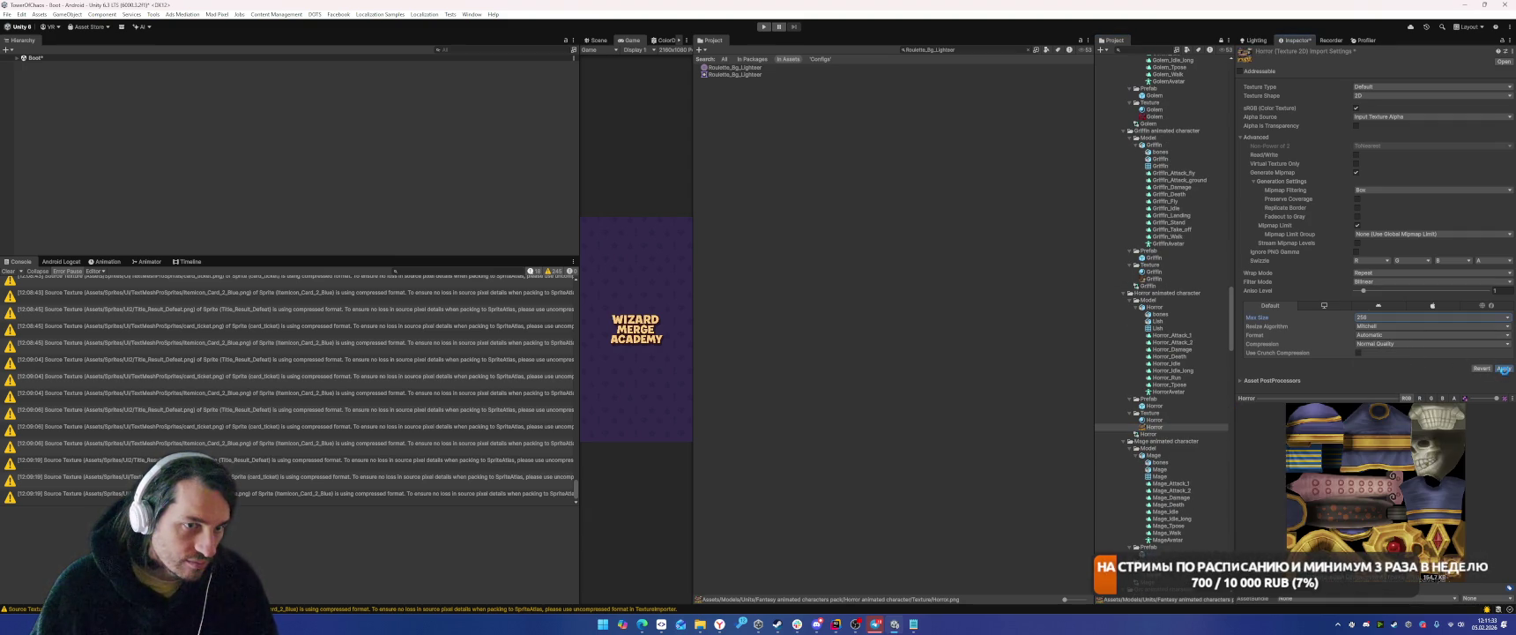
click(1505, 369)
scroll(1172, 423, down, 5)
click(1165, 442)
click(1401, 317)
click(1376, 356)
click(1504, 368)
scroll(1179, 438, down, 5)
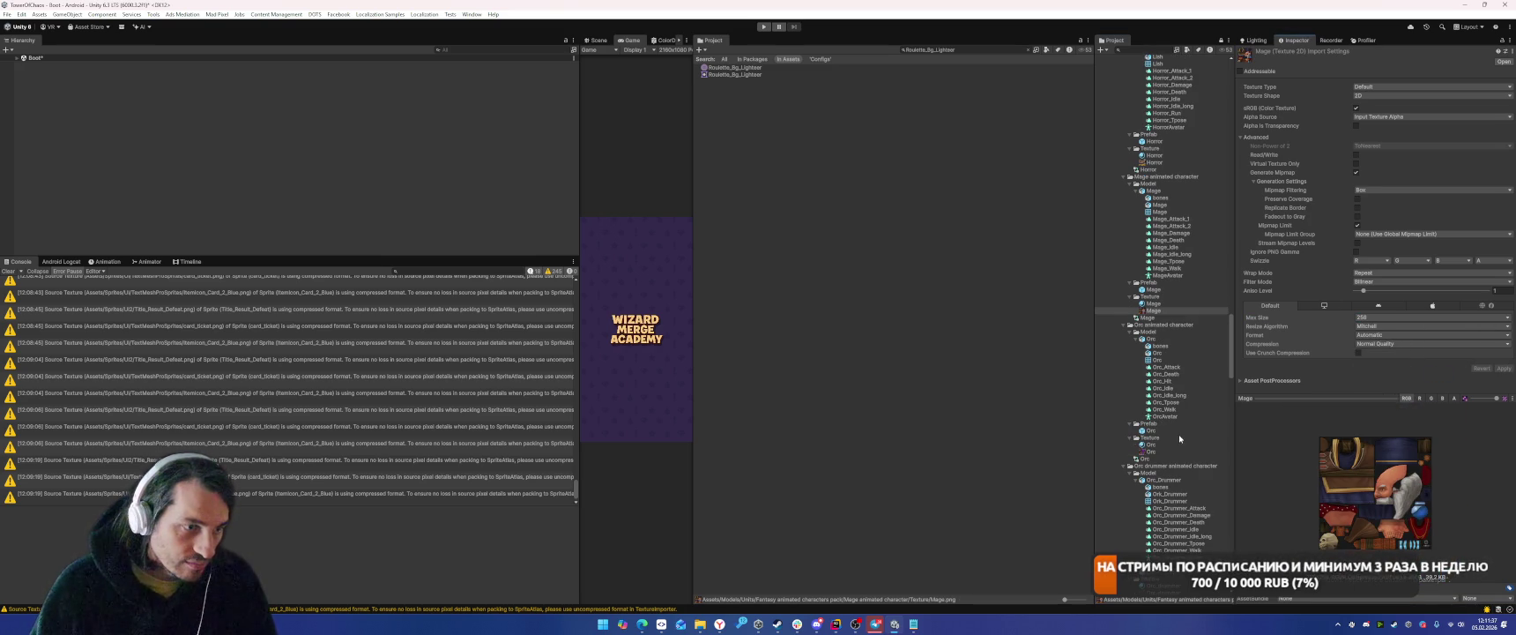
Cap the Orc and Orc_drummer textures at Max Size 256 and apply.
click(1157, 451)
click(1401, 318)
click(1376, 356)
click(1495, 369)
scroll(1163, 432, down, 5)
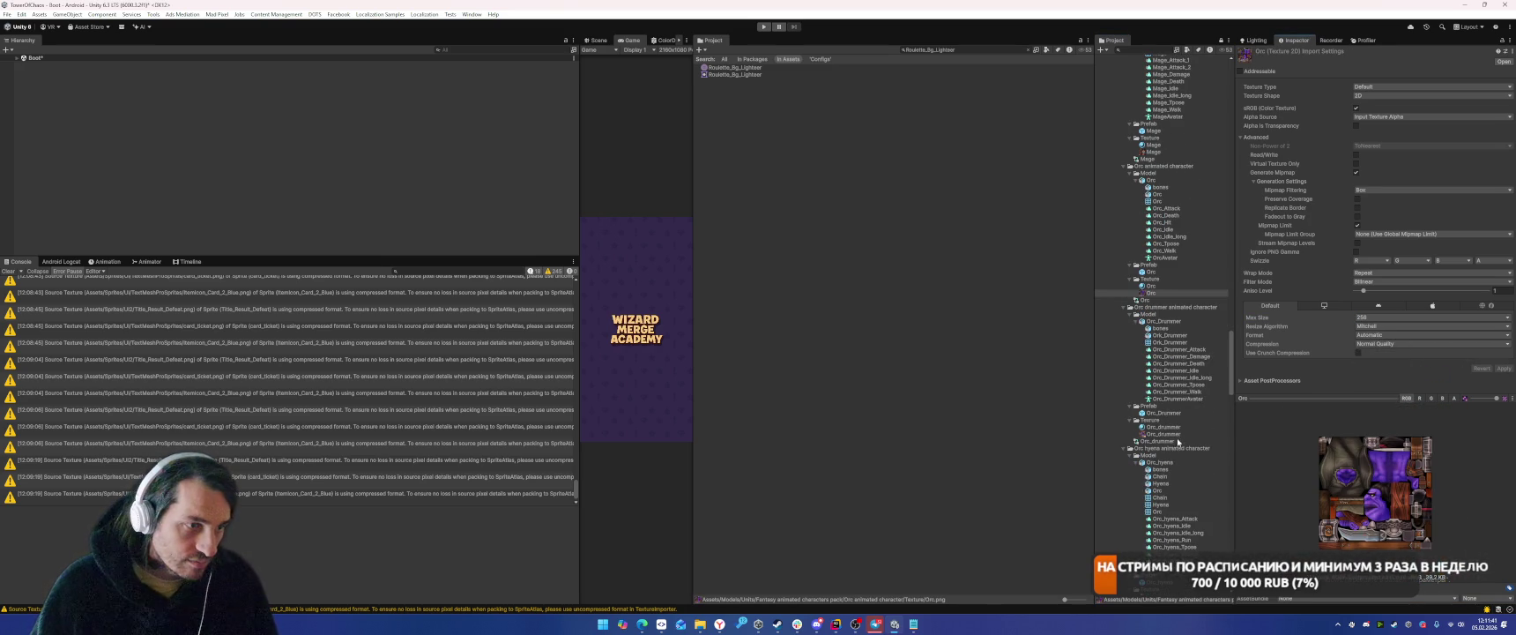
click(1163, 434)
click(1401, 317)
click(1376, 356)
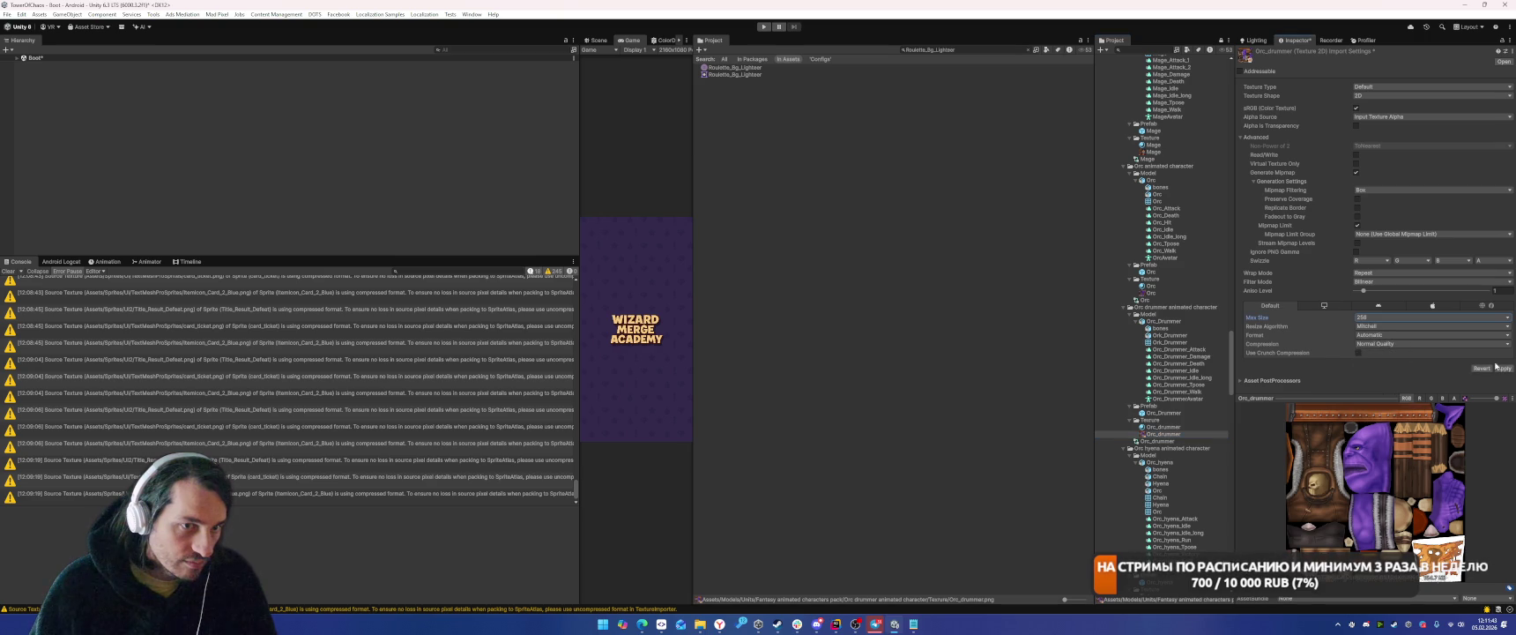
click(1501, 370)
Set Max Size 256 on both Orc_hyena textures and on Paladin, applying each.
scroll(1145, 404, down, 5)
click(1159, 471)
ctrl+click(1168, 483)
click(1379, 316)
click(1376, 356)
click(1501, 368)
scroll(1169, 446, down, 10)
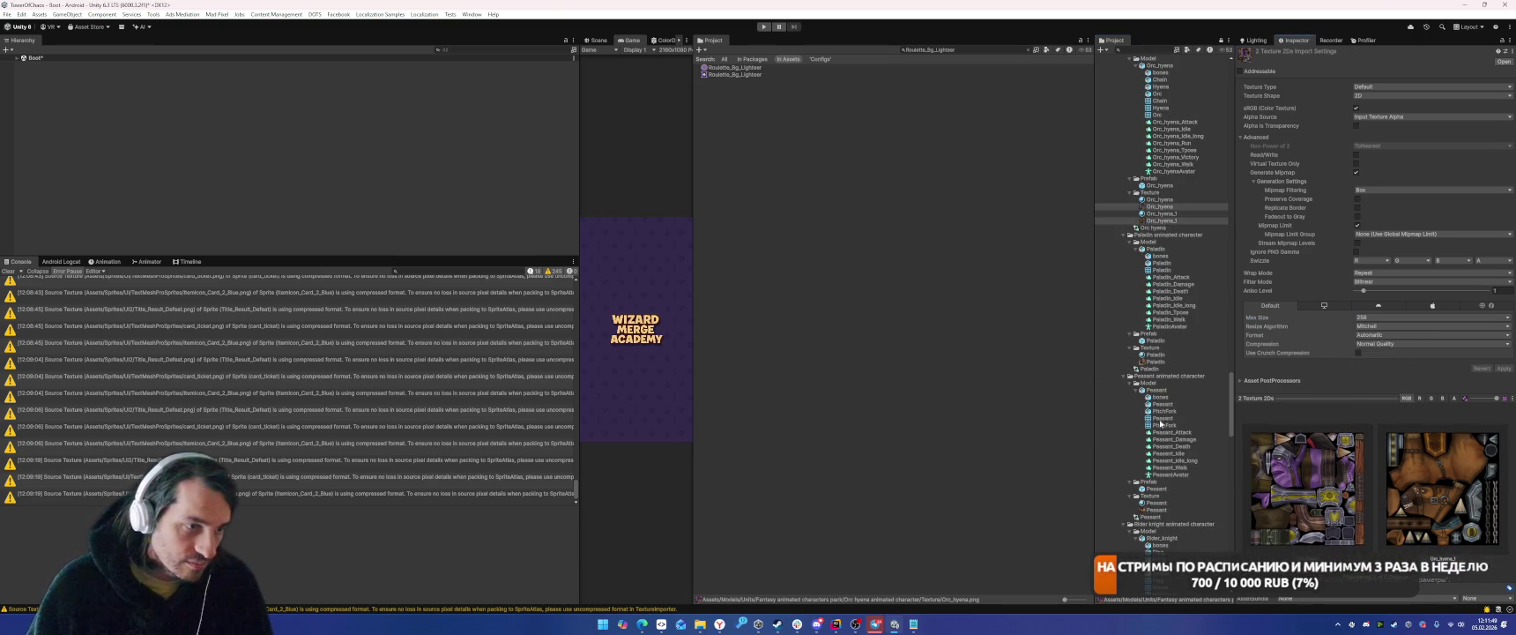
click(1155, 361)
click(1379, 316)
click(1376, 356)
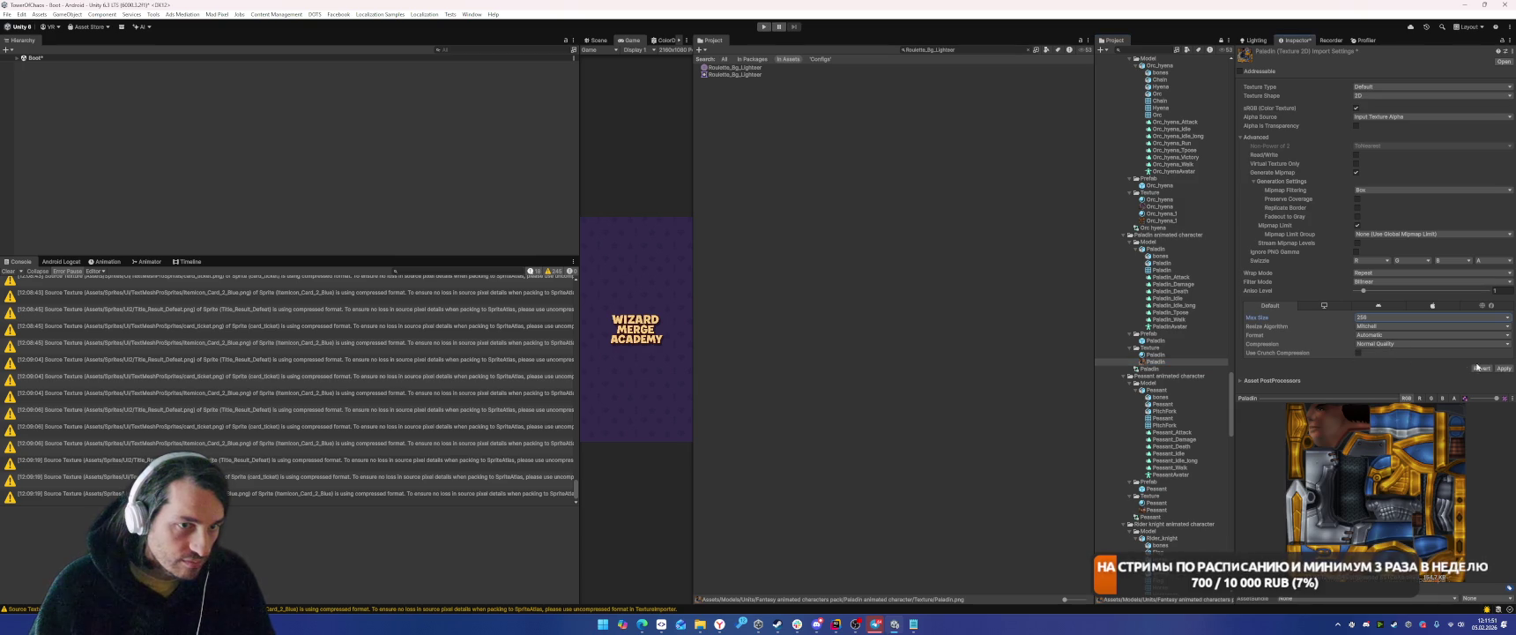
click(1496, 369)
Set Max Size 256 on Peasant and both Rider_knight textures, applying each.
click(1156, 509)
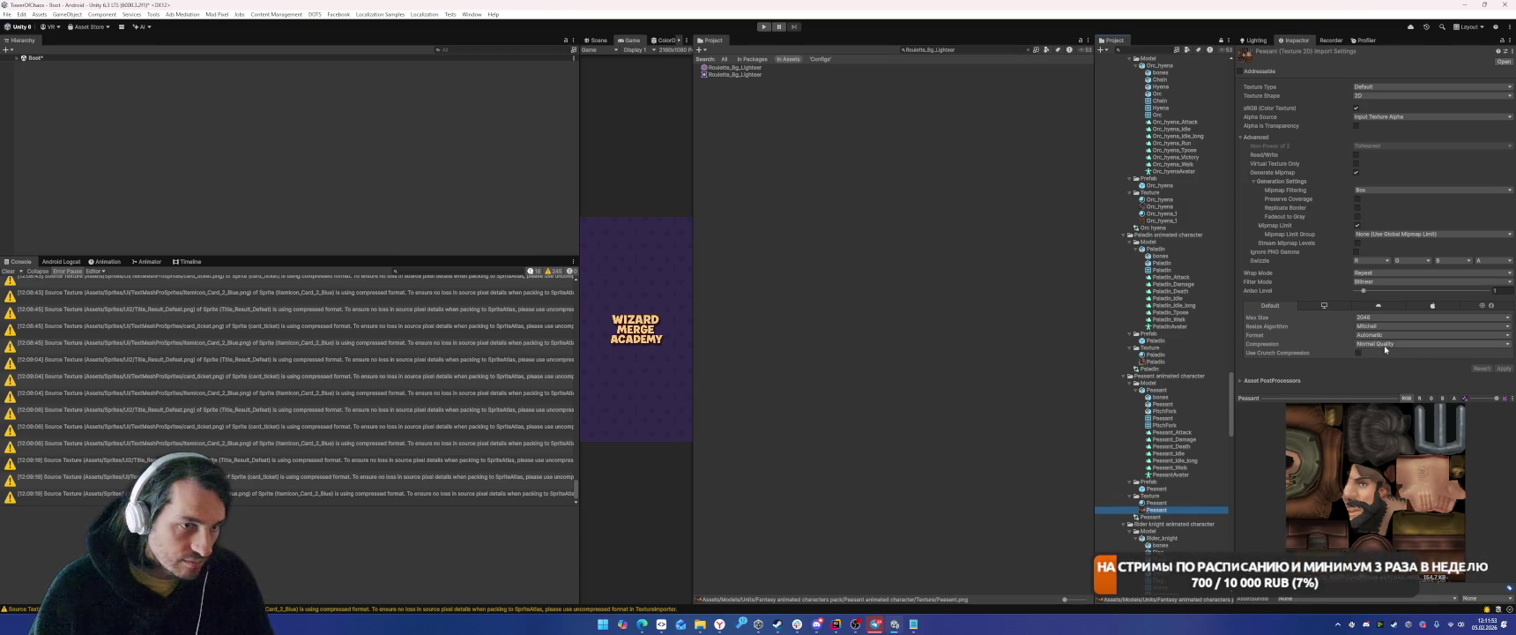
click(1379, 316)
click(1376, 356)
click(1503, 369)
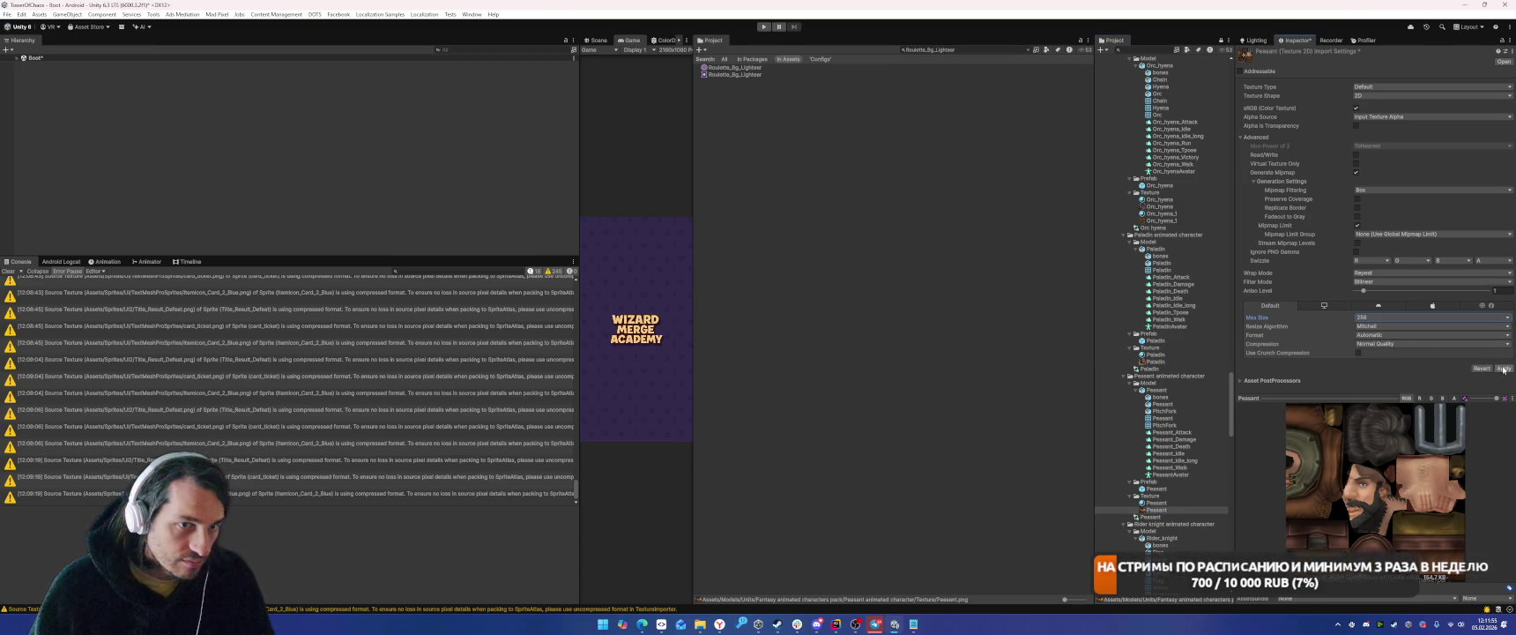
scroll(1168, 426, down, 6)
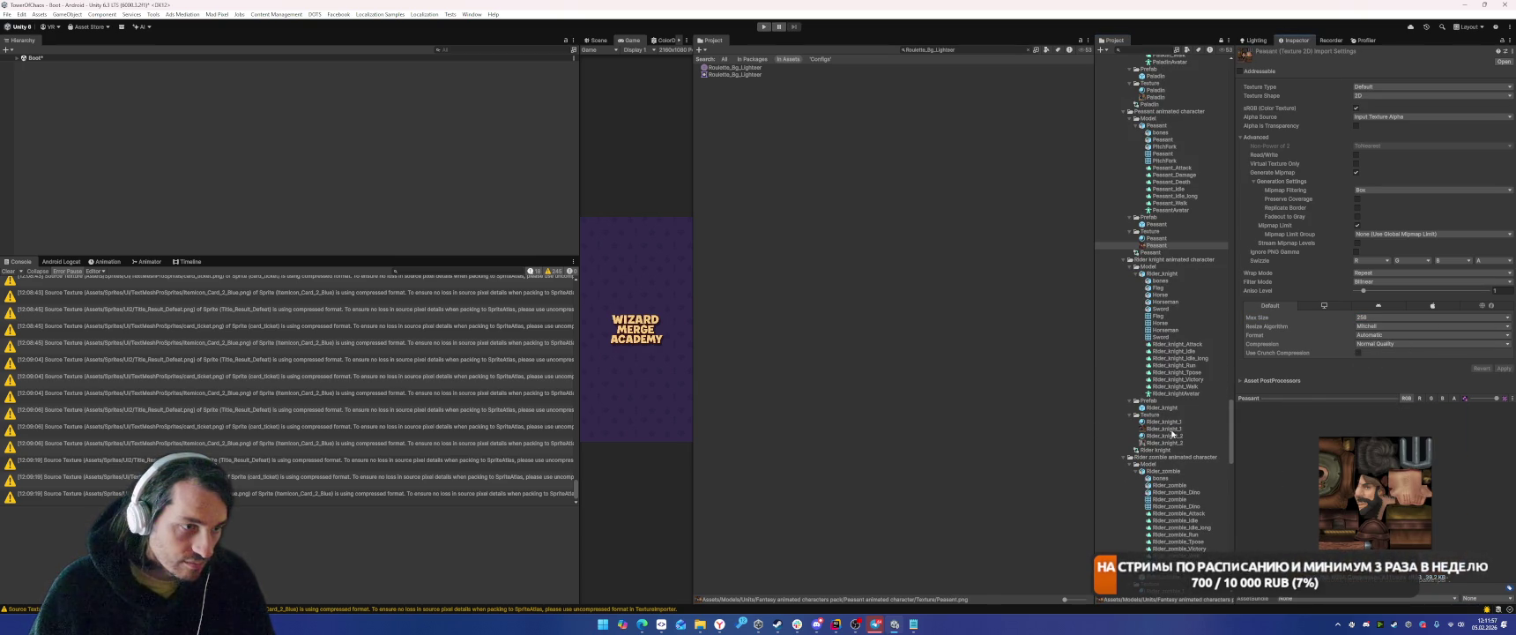
click(1172, 429)
ctrl+click(1174, 443)
click(1381, 318)
click(1376, 354)
click(1503, 368)
Set Max Size 256 on both Rider_zombie textures and on Skeleton.
scroll(1186, 462, down, 4)
click(1165, 439)
ctrl+click(1165, 453)
click(1381, 317)
click(1375, 355)
click(1502, 368)
scroll(1172, 423, down, 5)
click(1169, 417)
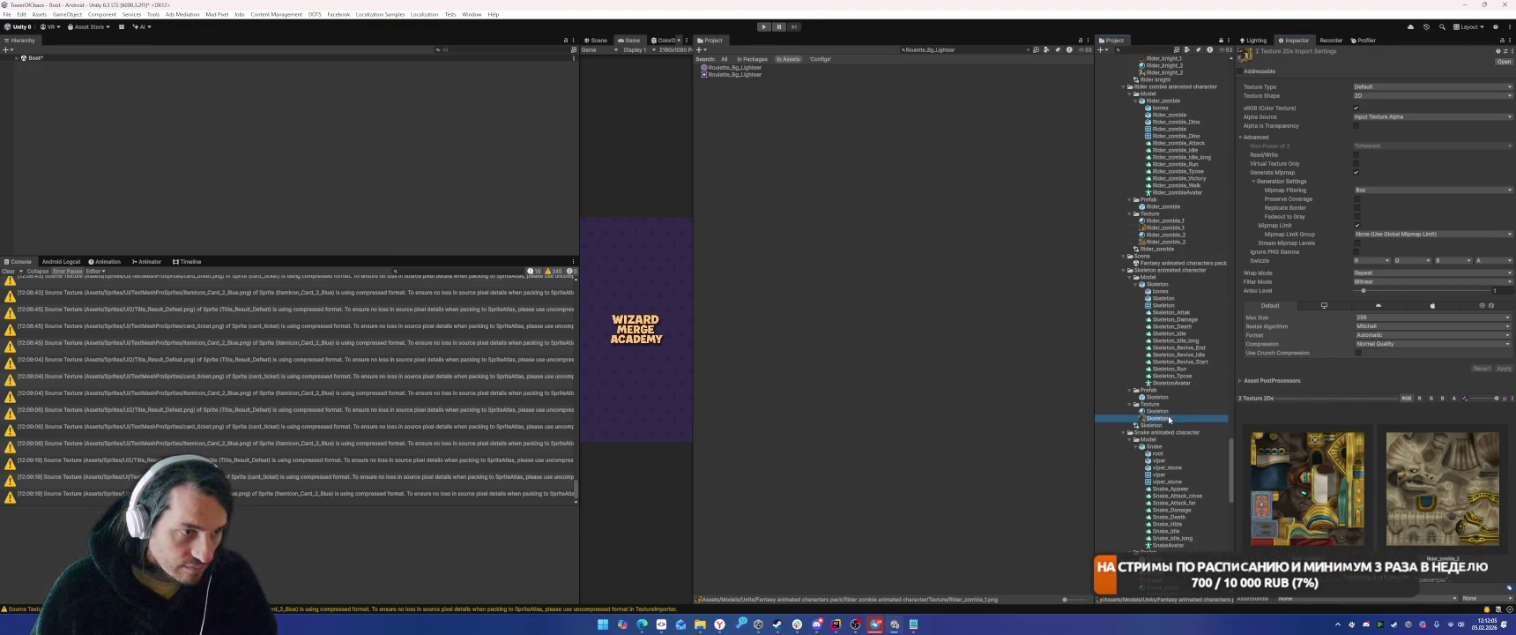
click(1381, 318)
click(1376, 355)
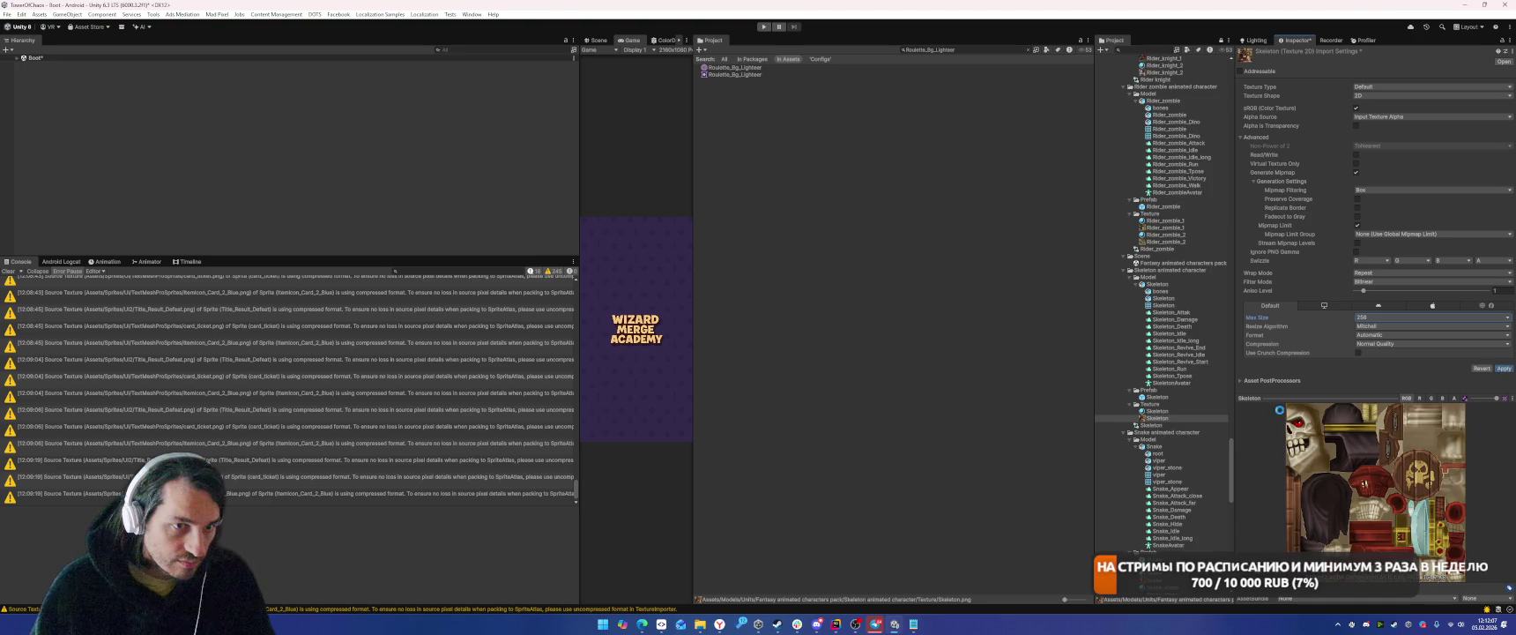
Set Max Size 256 on Snake, Snake_stone and Spider, applying each.
scroll(1164, 423, down, 4)
click(1156, 421)
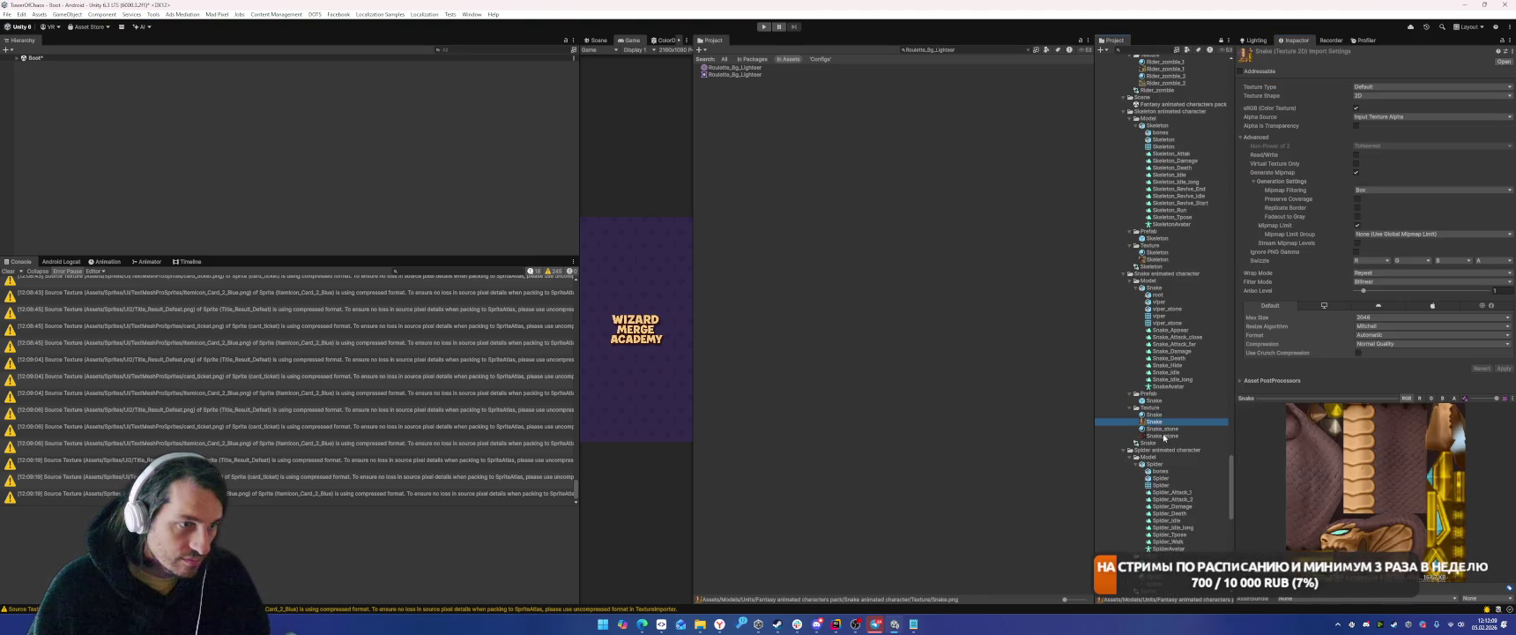
ctrl+click(1164, 435)
click(1381, 318)
click(1376, 355)
click(1503, 368)
scroll(1163, 423, down, 4)
click(1155, 425)
click(1378, 318)
click(1375, 366)
click(1378, 318)
click(1376, 356)
click(1502, 368)
Set Max Size 256 on the Troll and Unicorn textures and apply.
scroll(1159, 385, down, 5)
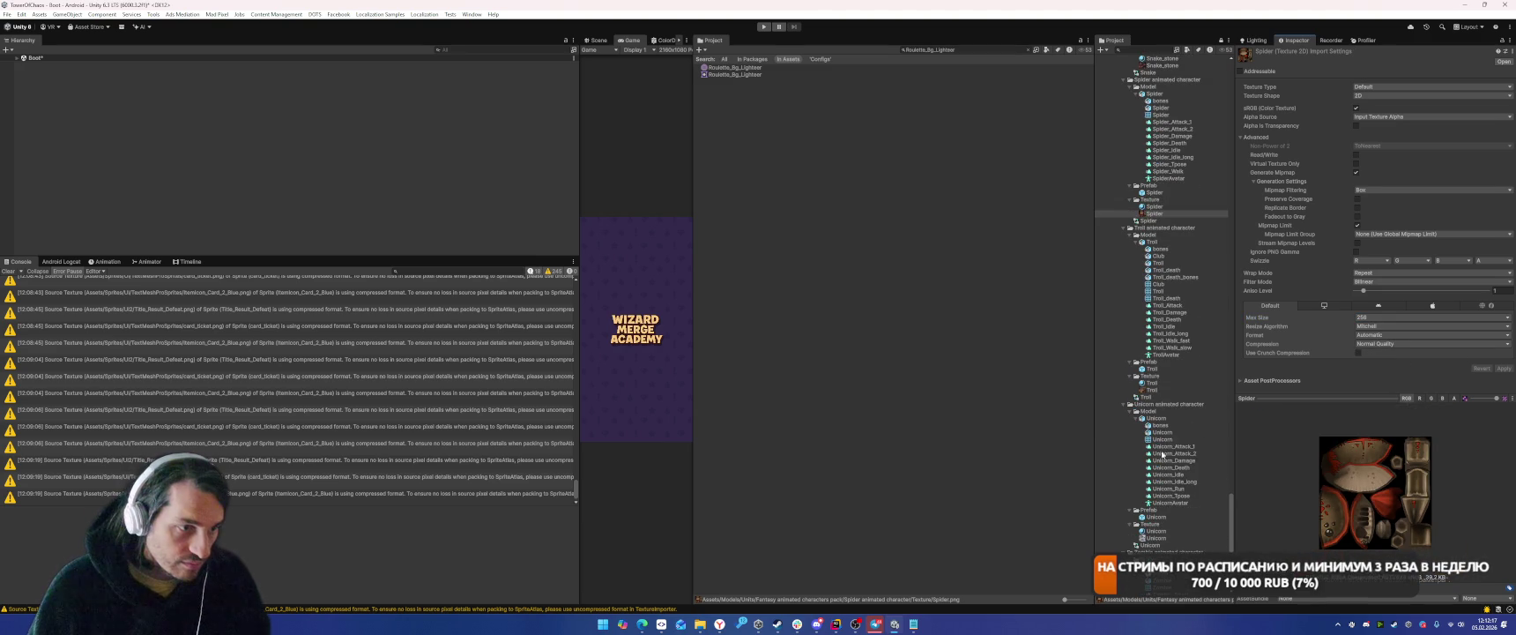
click(1151, 389)
click(1378, 317)
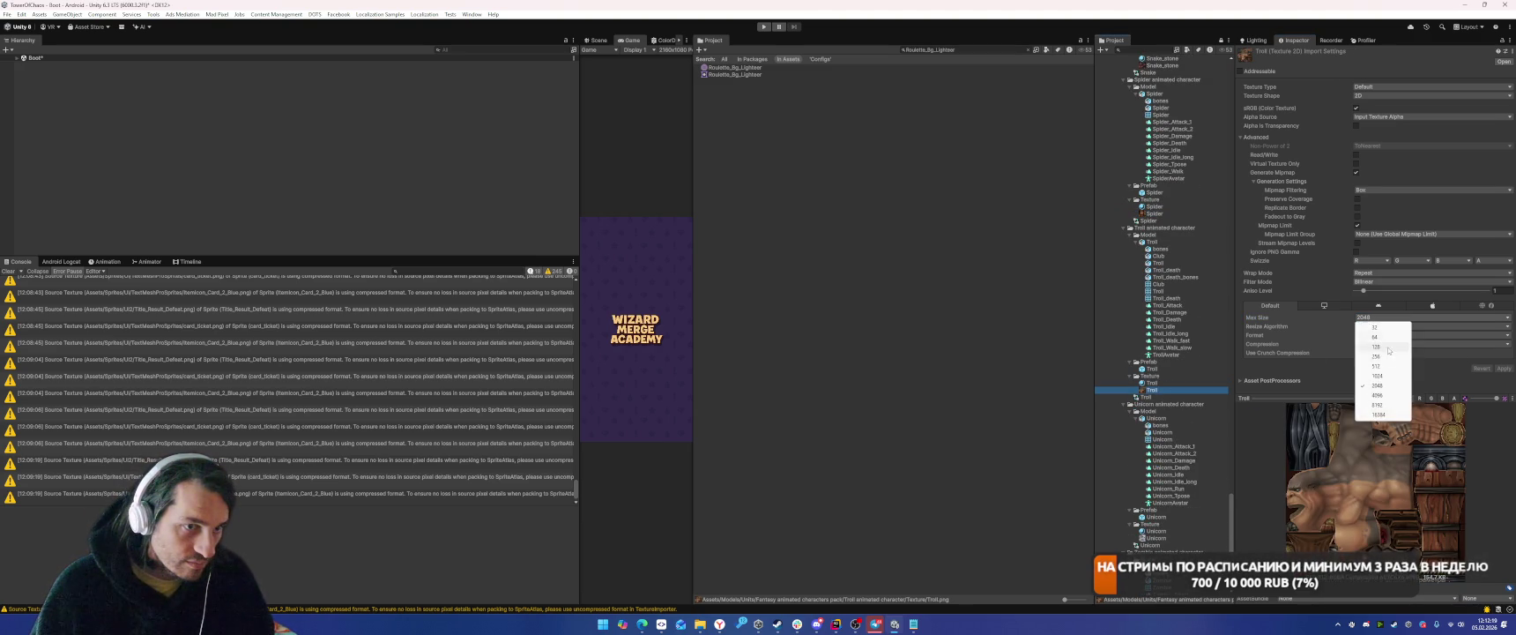
click(1376, 356)
click(1503, 369)
scroll(1188, 468, down, 5)
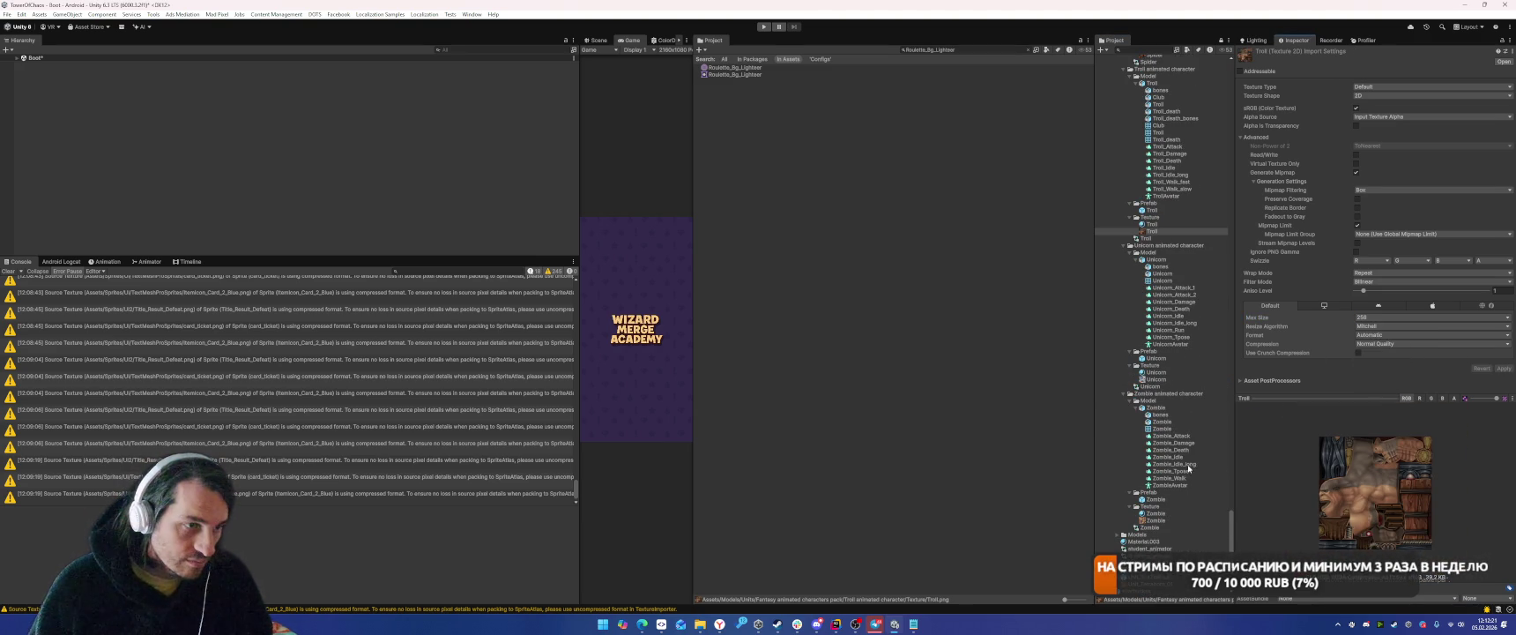
click(1160, 380)
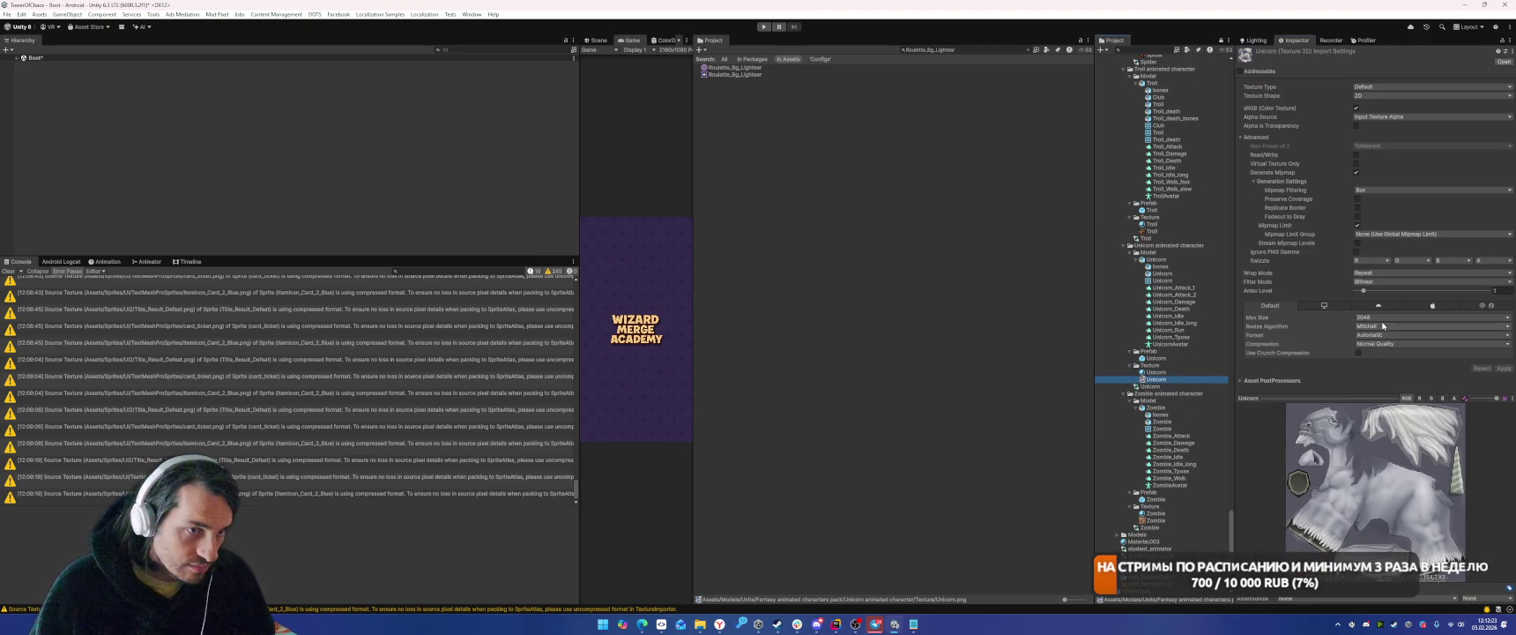
click(1380, 317)
click(1376, 356)
click(1503, 368)
Set Max Size 256 on the Zombie and Unit_Airswall_01 textures and apply.
click(1165, 521)
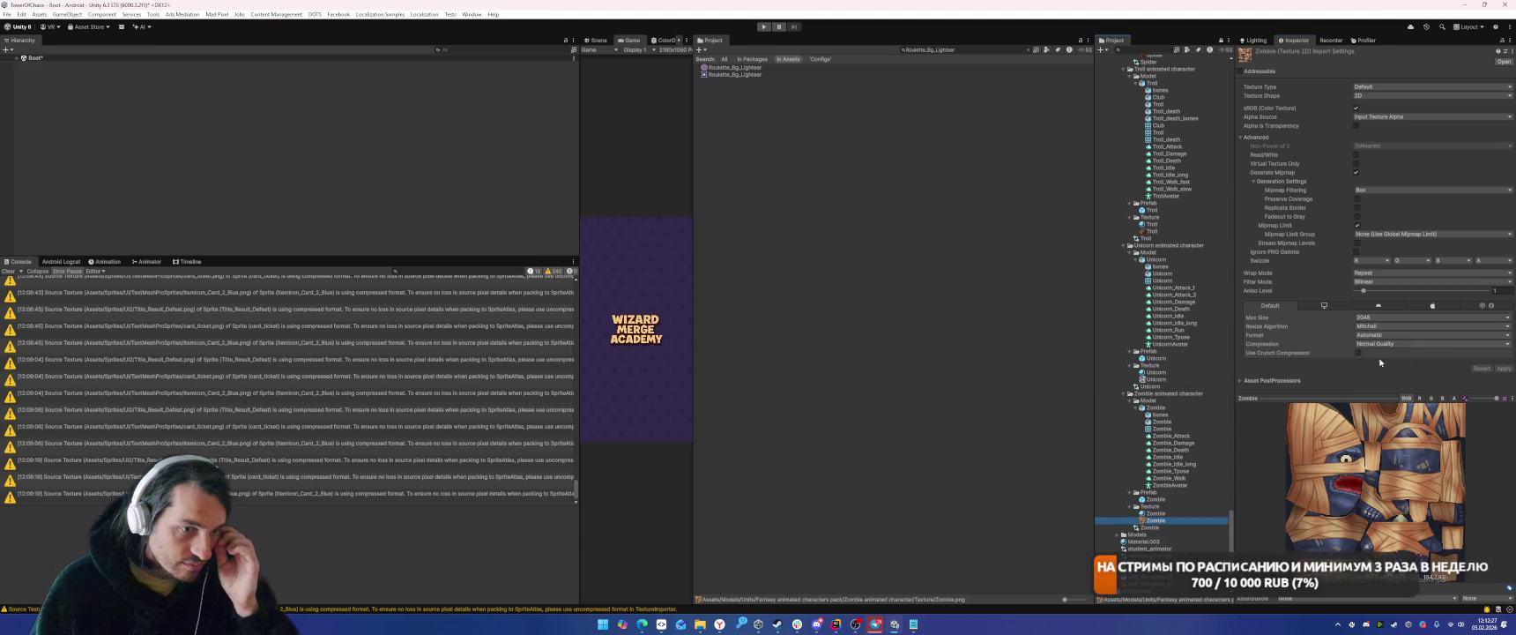
click(1380, 317)
click(1376, 356)
click(1502, 369)
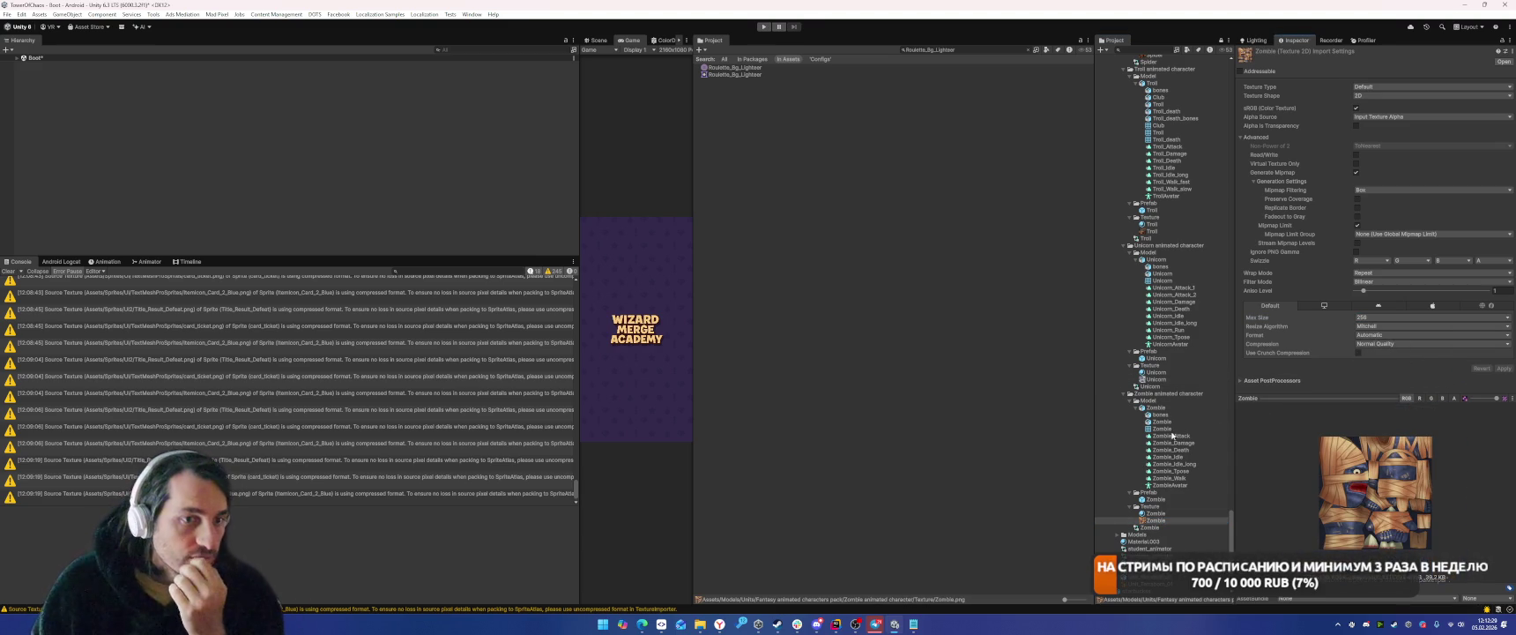
scroll(1196, 428, down, 3)
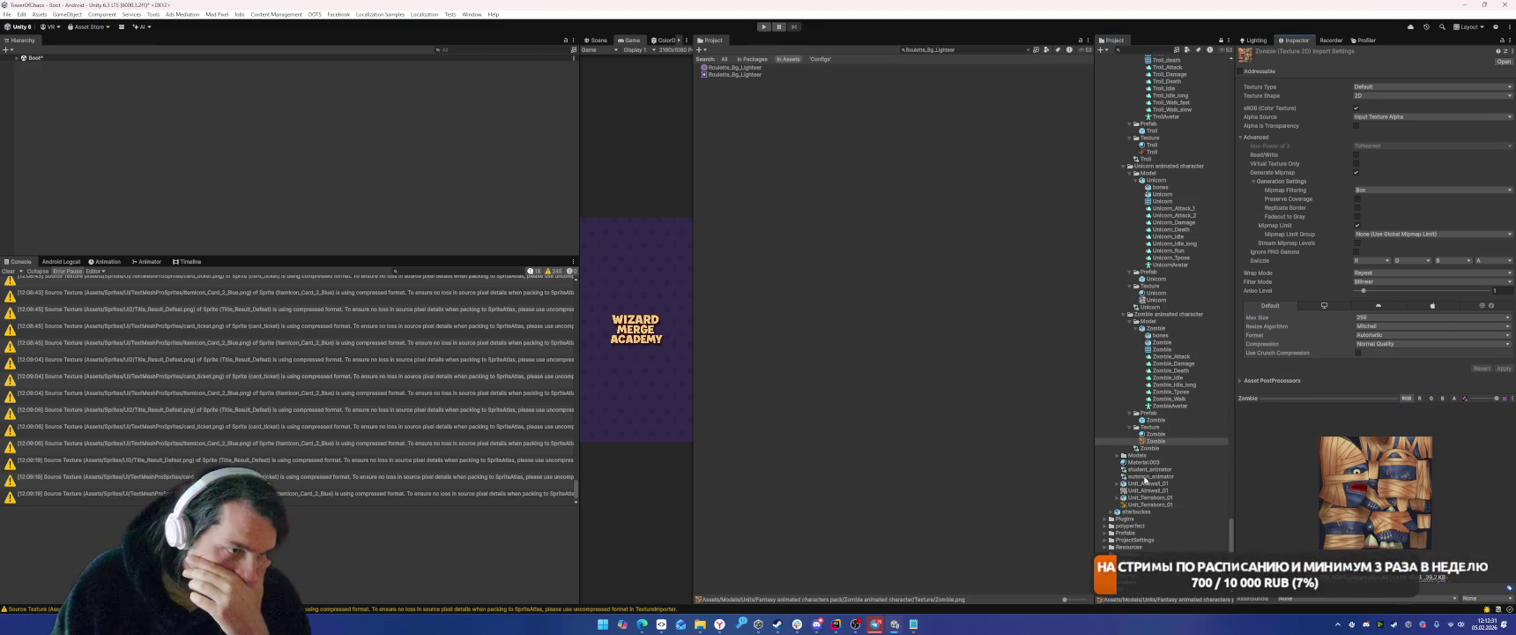
click(1131, 491)
click(1380, 319)
click(1375, 356)
click(1505, 370)
Set Unit_Terraborn_01's Max Size to 256 and clear the Console.
click(1154, 504)
click(1380, 319)
click(1376, 356)
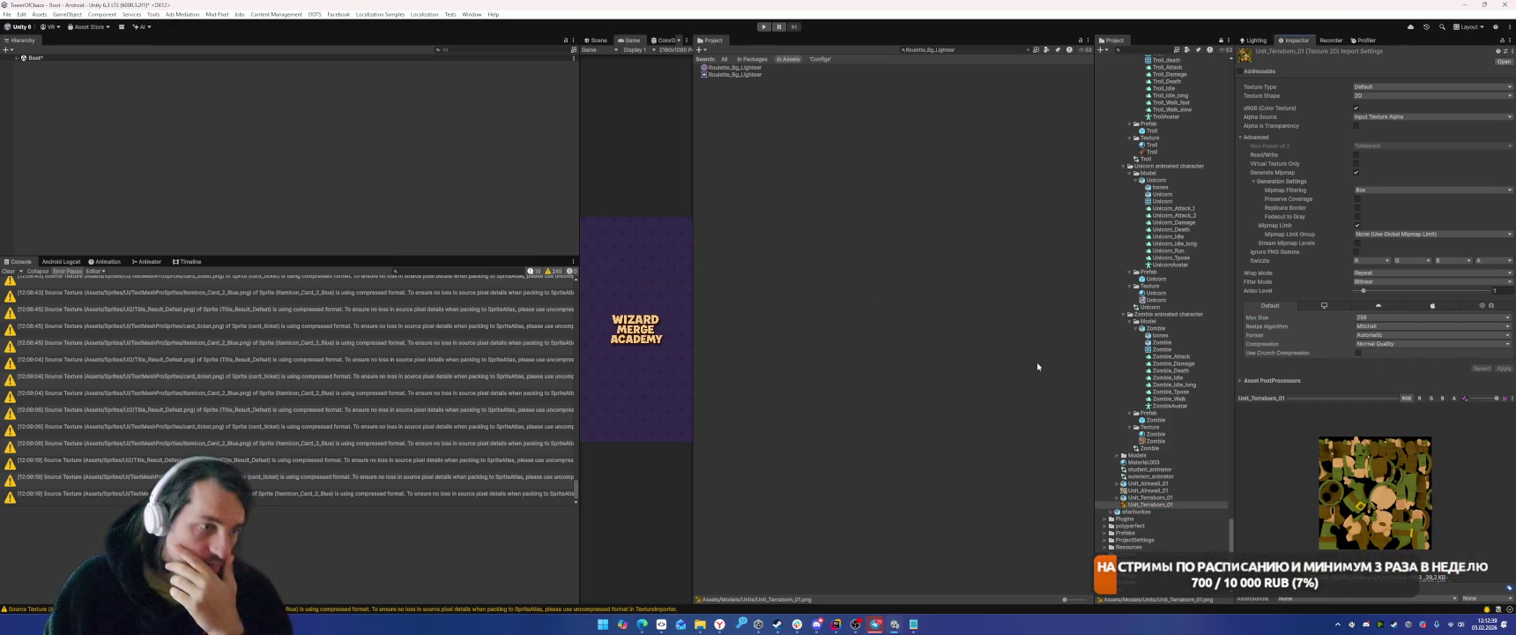
click(11, 271)
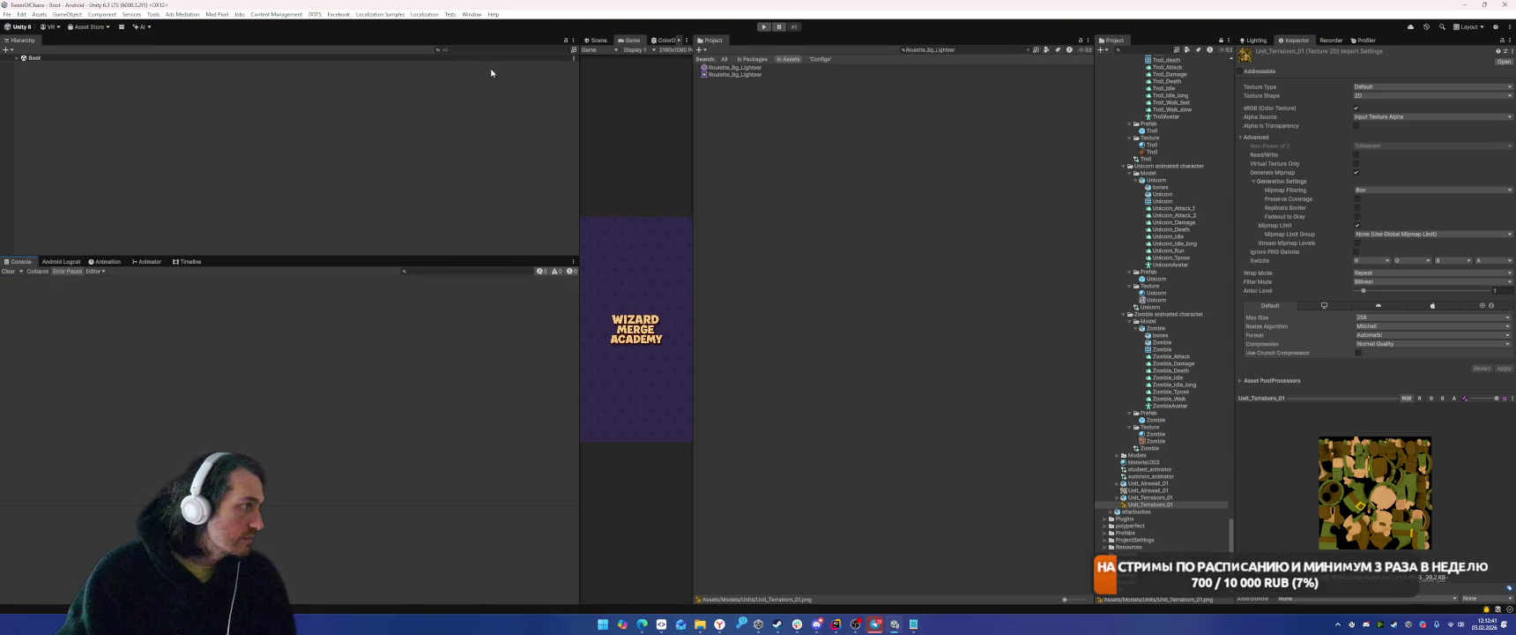
Play the game in a widened Game view and drag two cards' buildings onto the grid.
click(761, 28)
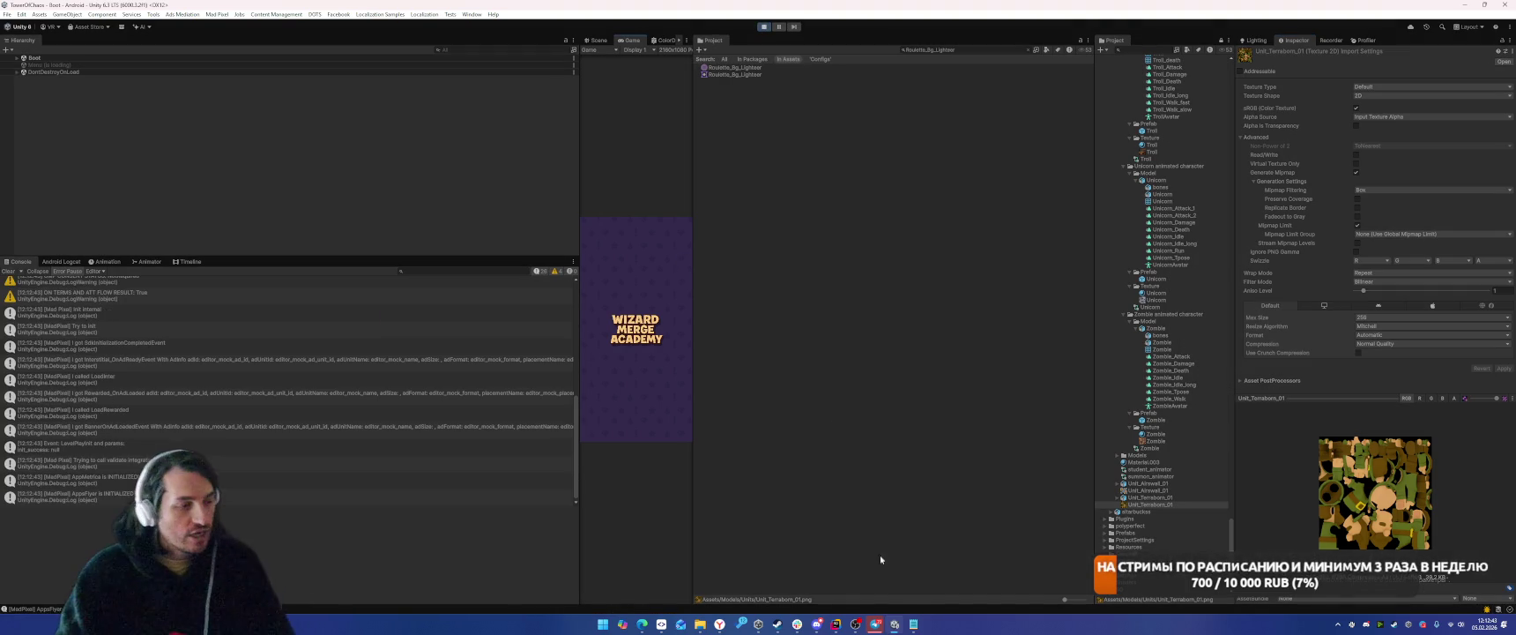
drag(694, 160, 896, 172)
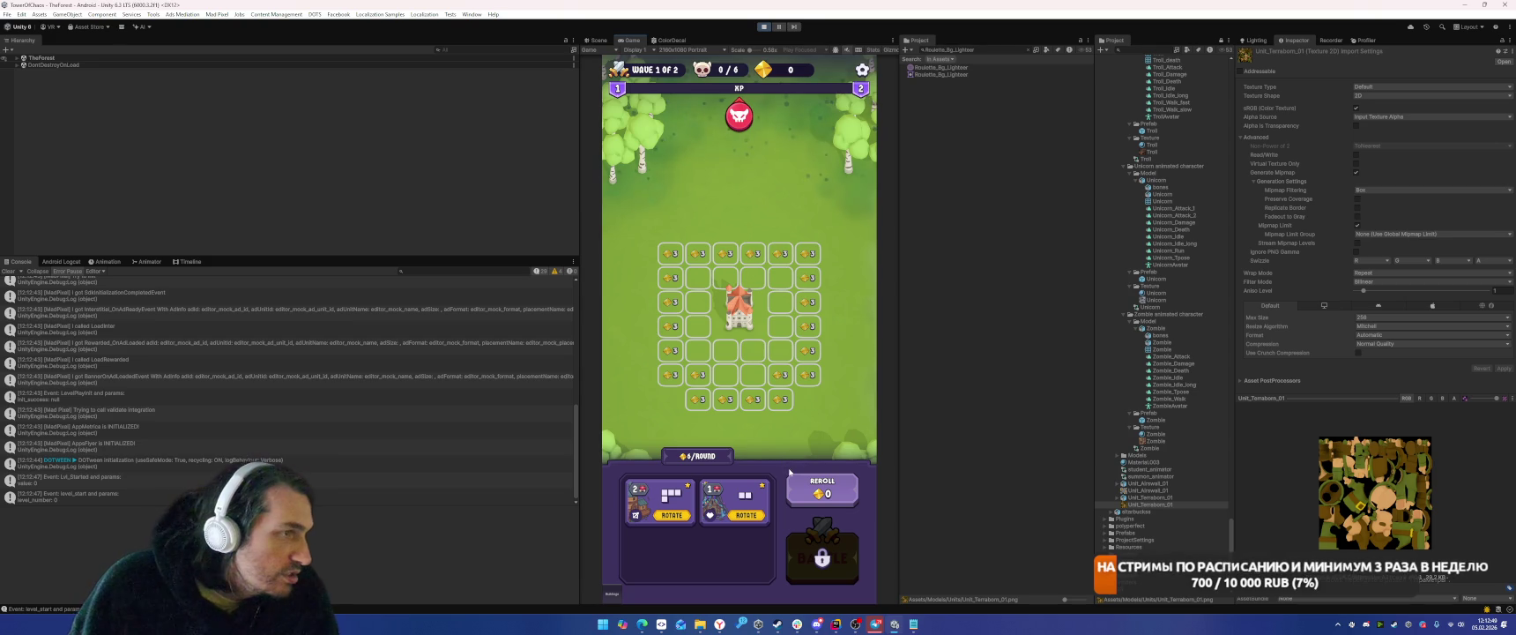
mouse_move(665, 493)
mouse_down()
mouse_move(719, 388)
mouse_move(716, 283)
mouse_up()
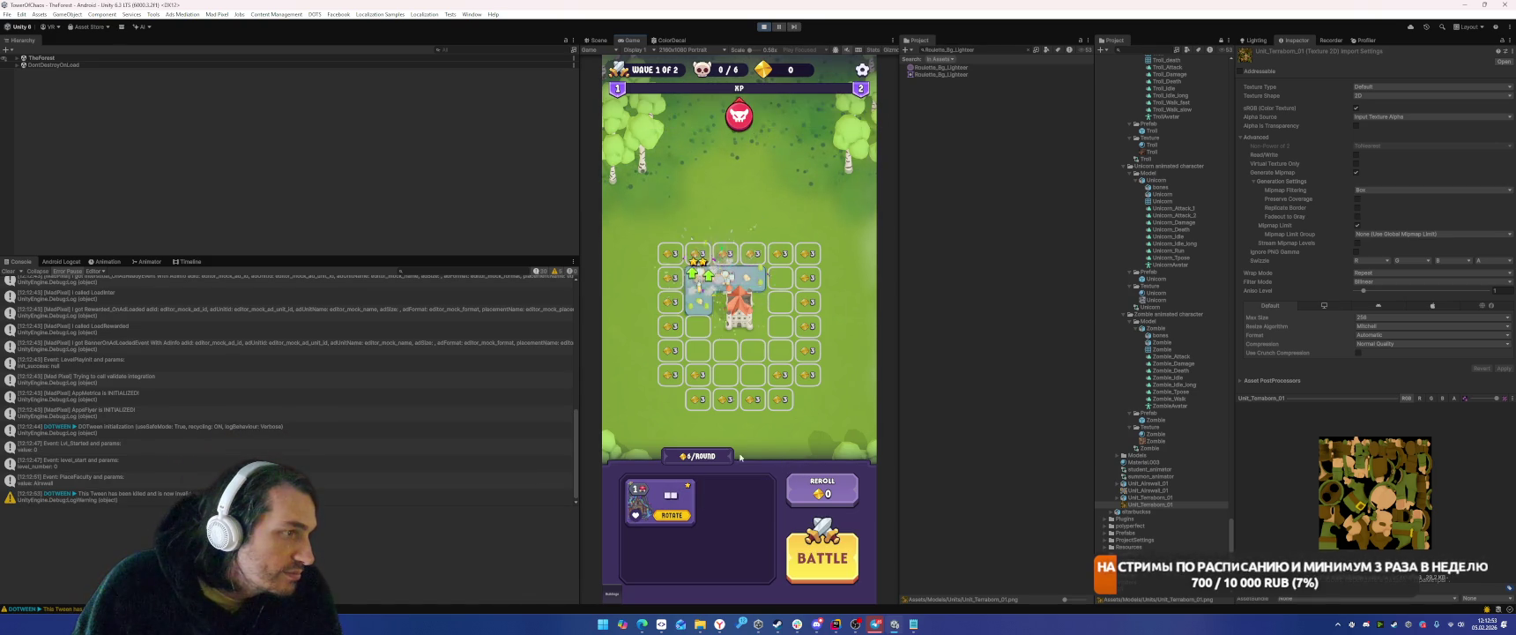
drag(660, 498, 779, 308)
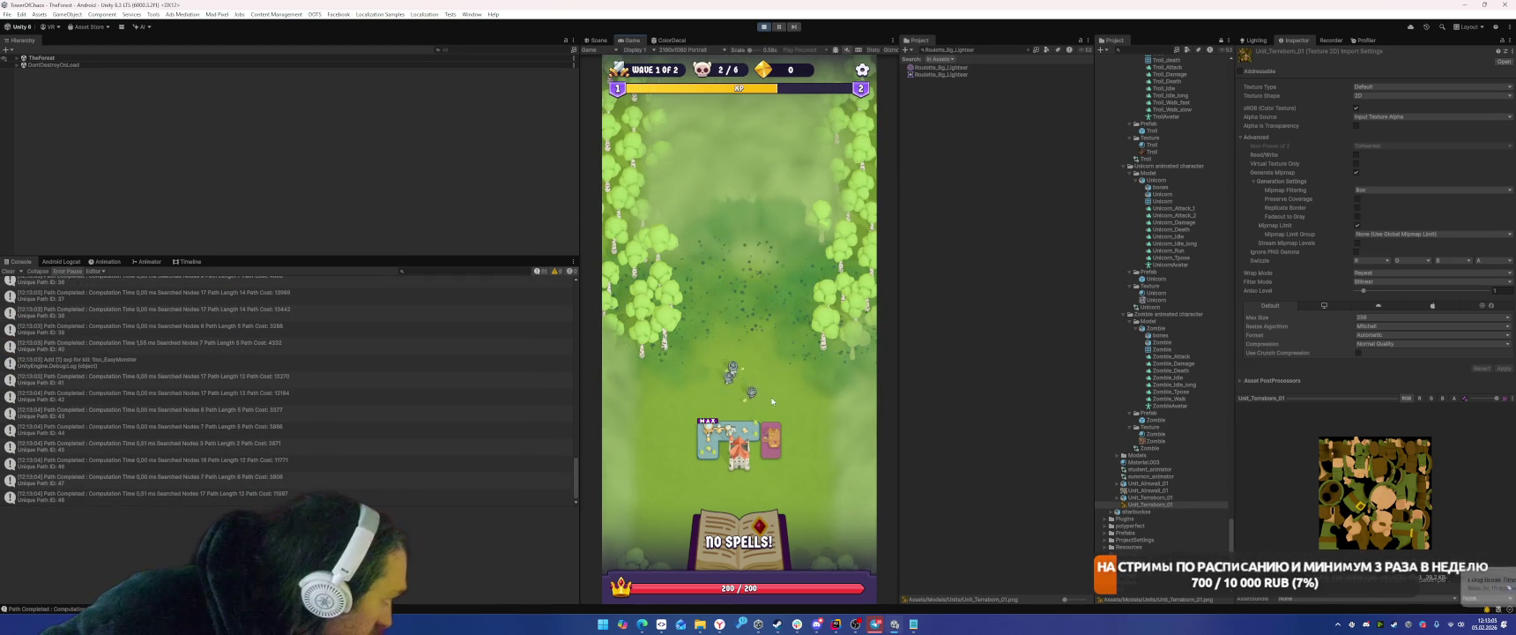
Inspect the pathfinding Path Completed log entries, including IDs 56 and 57.
click(300, 464)
click(301, 472)
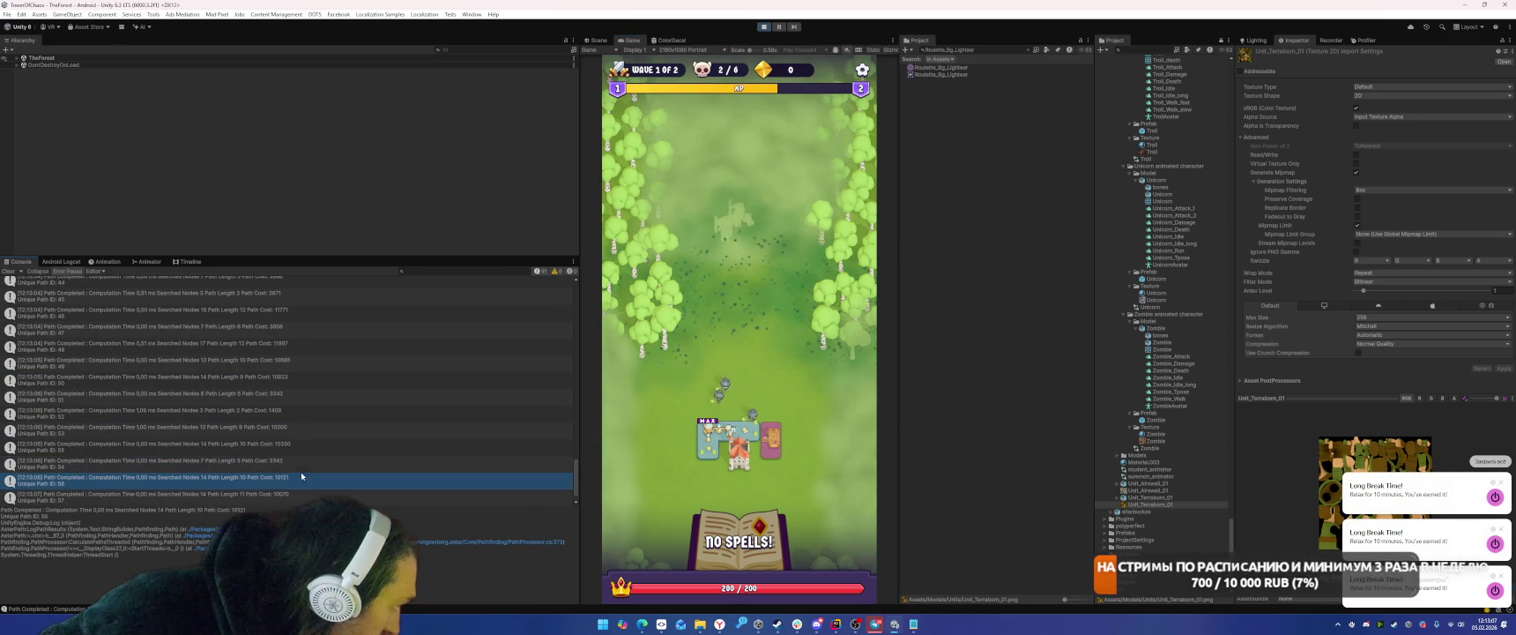
click(316, 494)
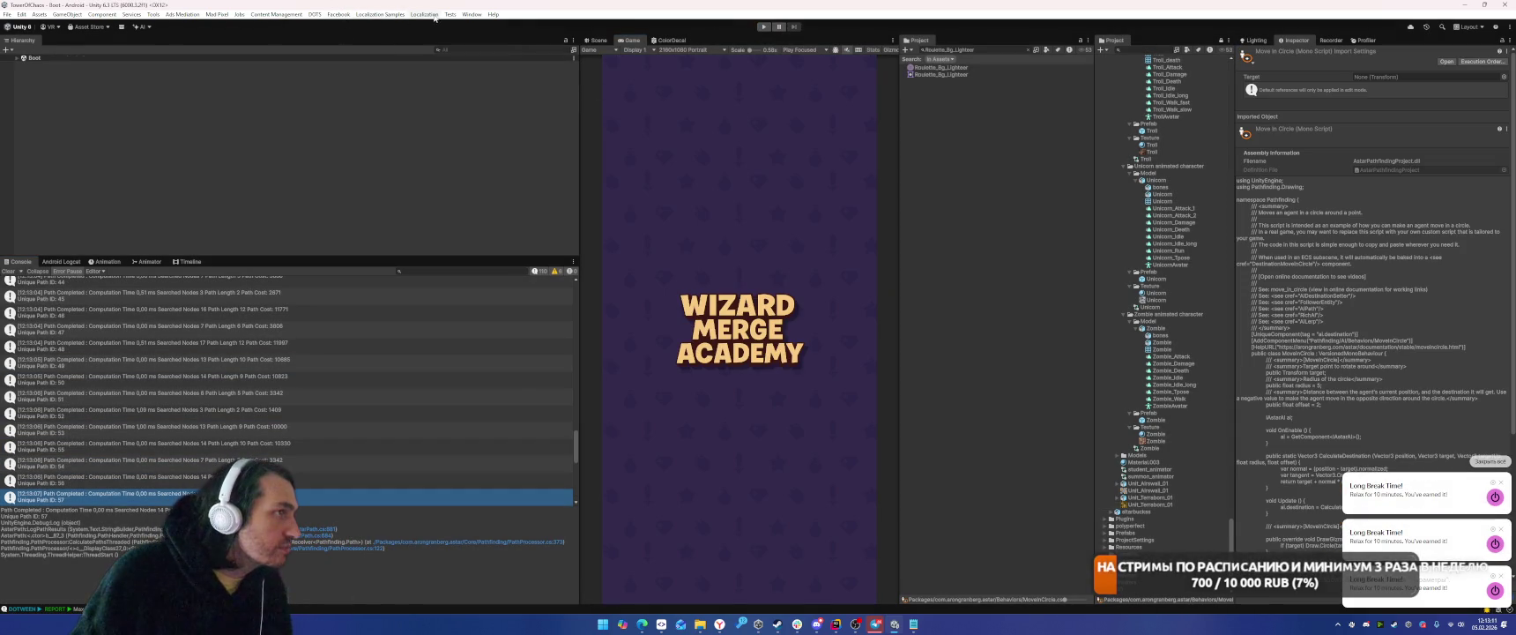
Browse the Ads Mediation, Tools, Window, Assets and Localization menus.
click(197, 15)
mouse_move(153, 16)
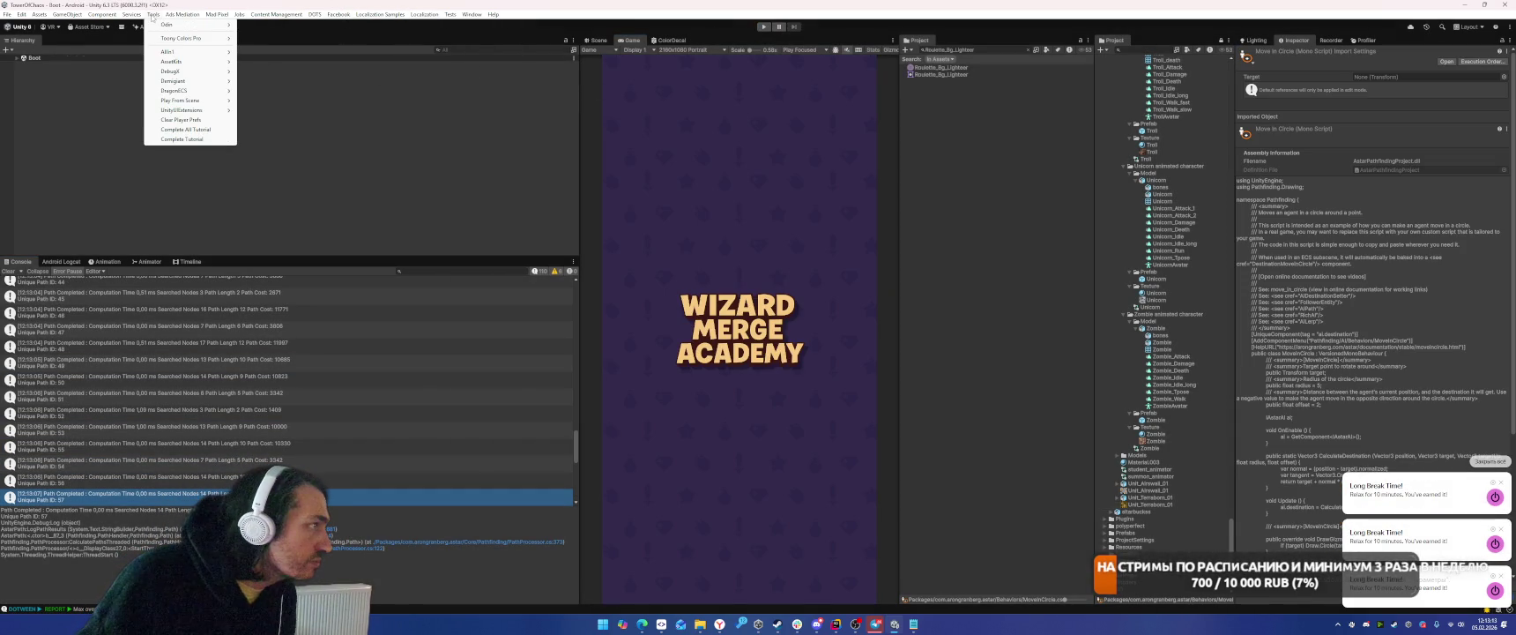
click(154, 15)
click(470, 15)
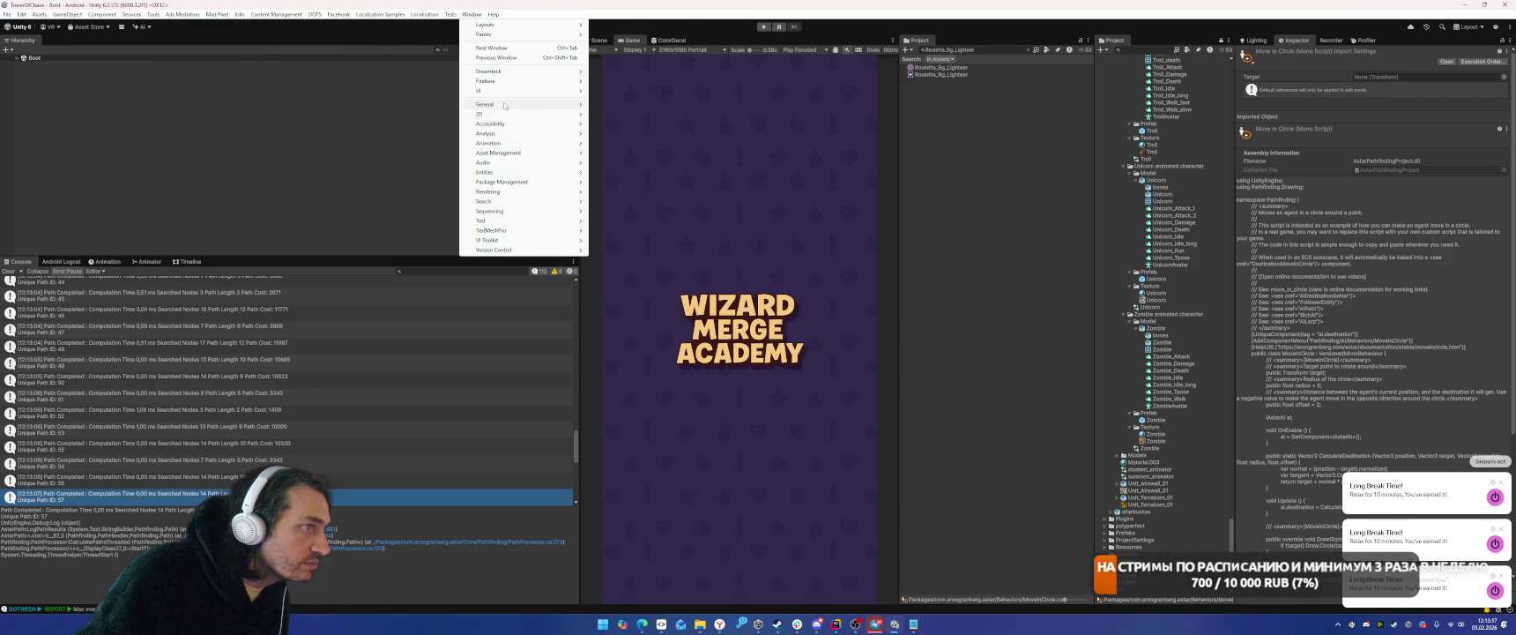
mouse_move(504, 106)
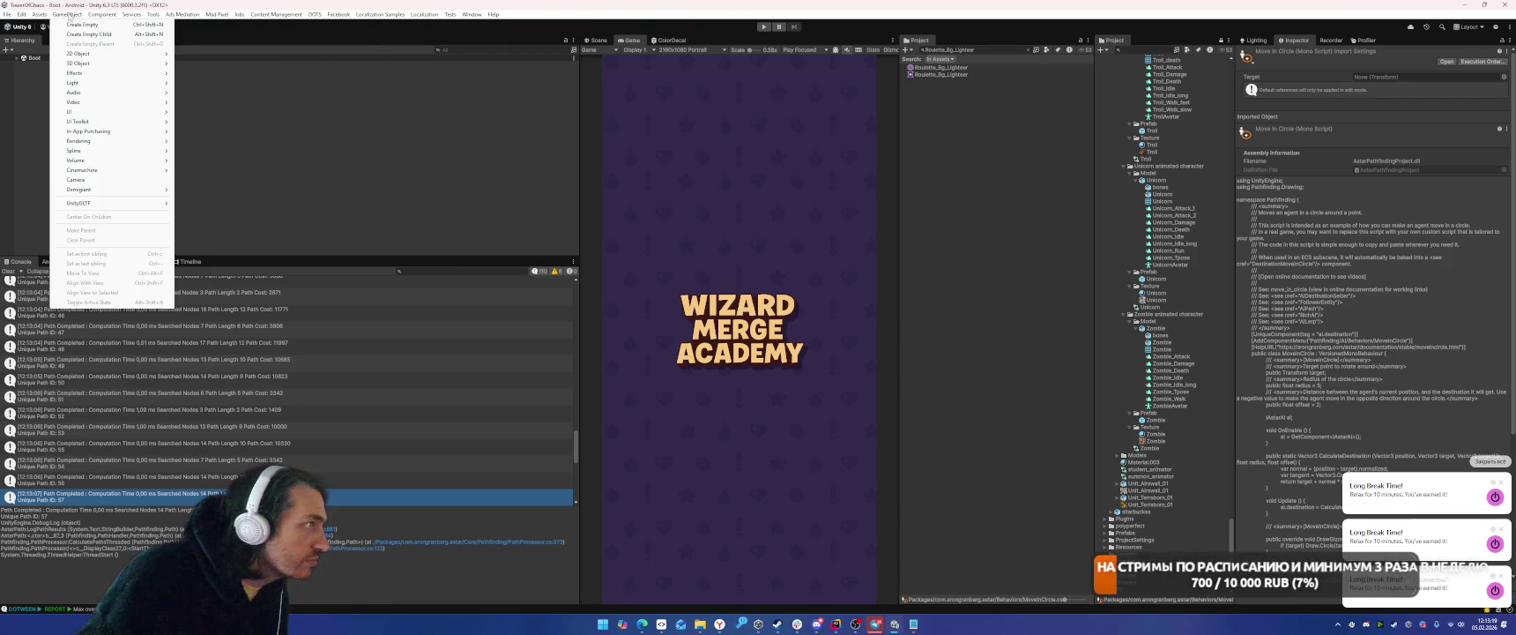
mouse_move(44, 15)
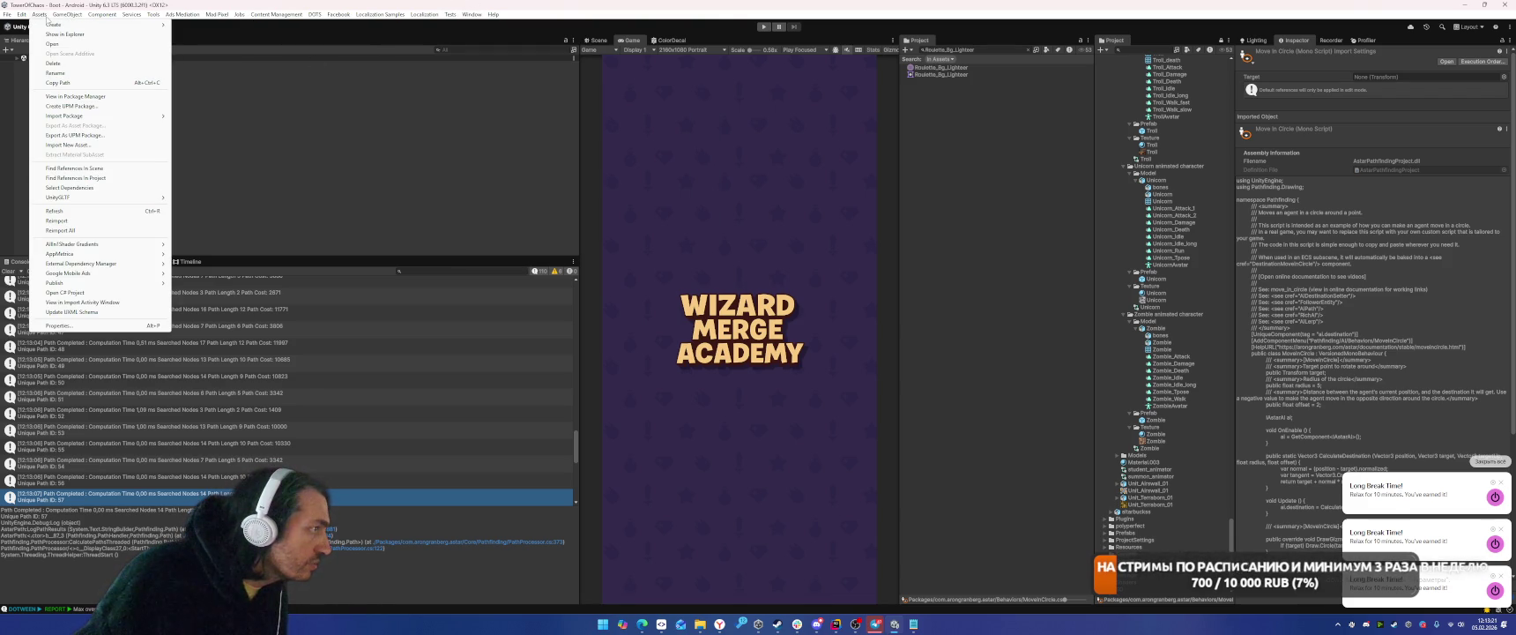
mouse_move(89, 20)
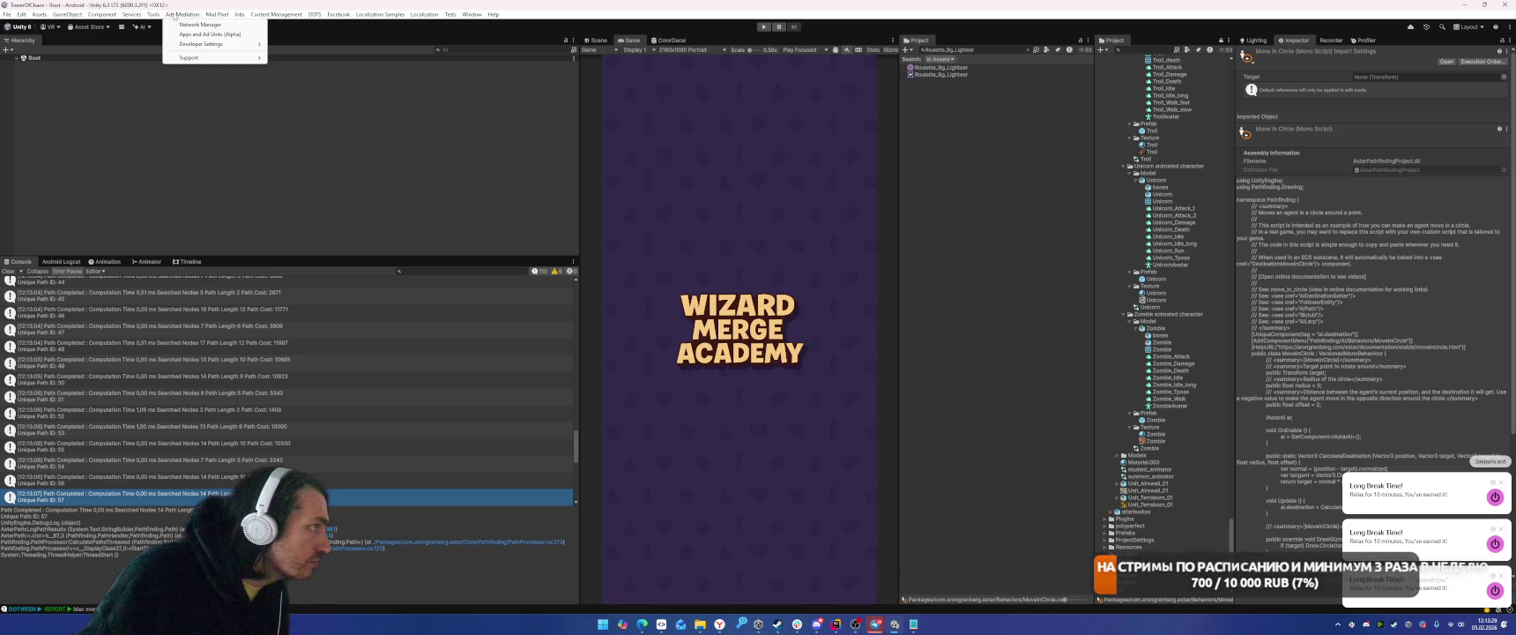
mouse_move(232, 18)
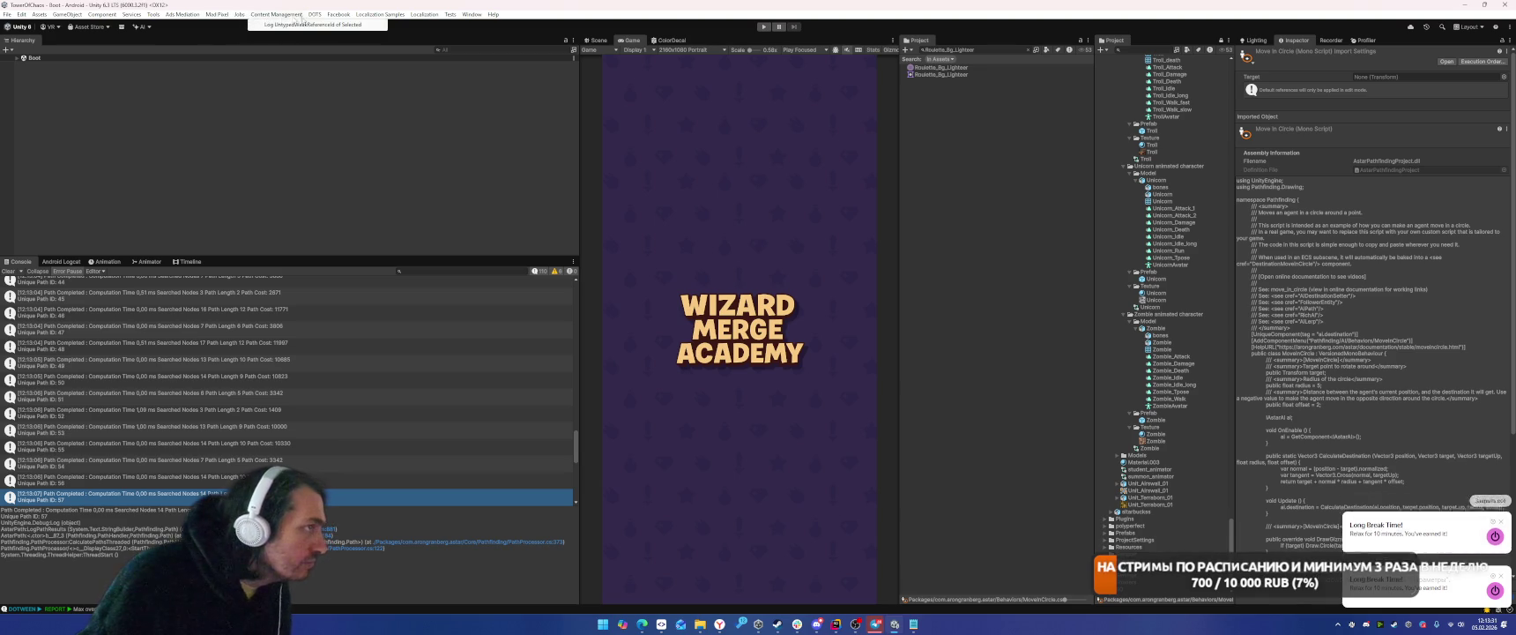
mouse_move(369, 18)
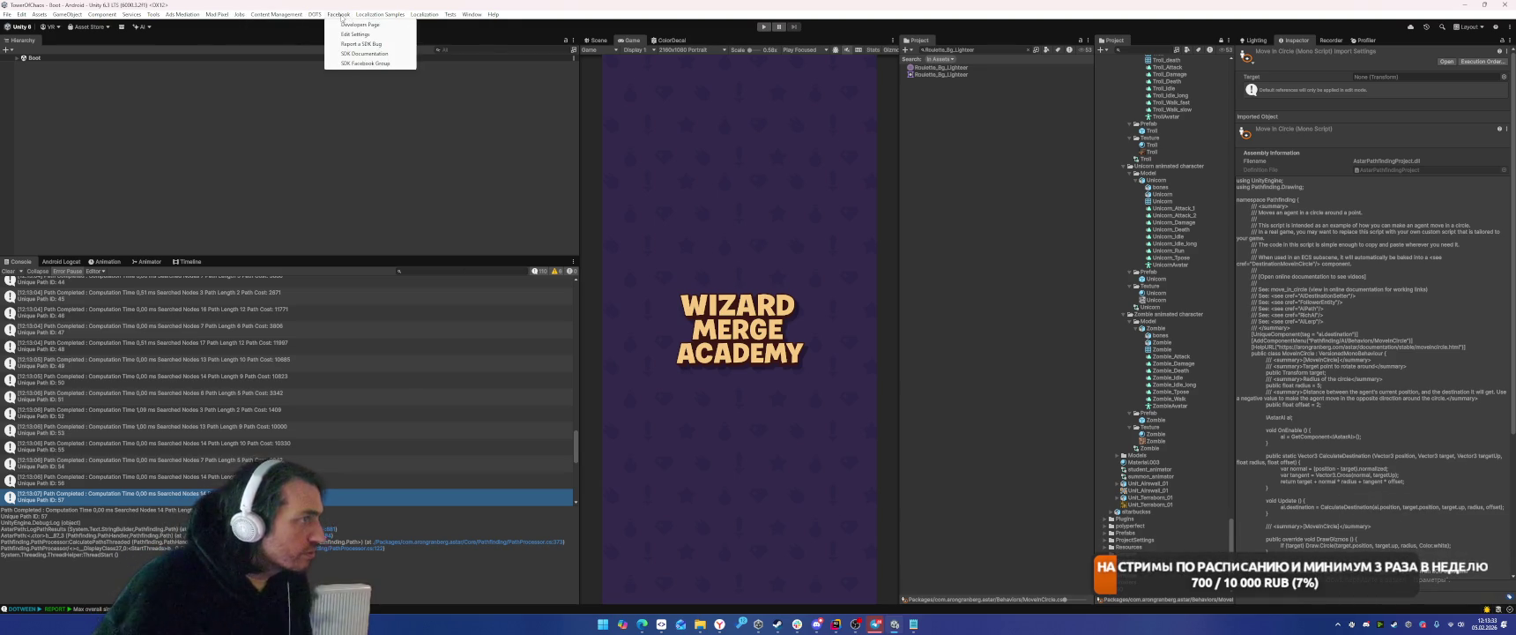
mouse_move(432, 14)
Inspect path log entry 52 and view the Troll mesh's details.
click(286, 189)
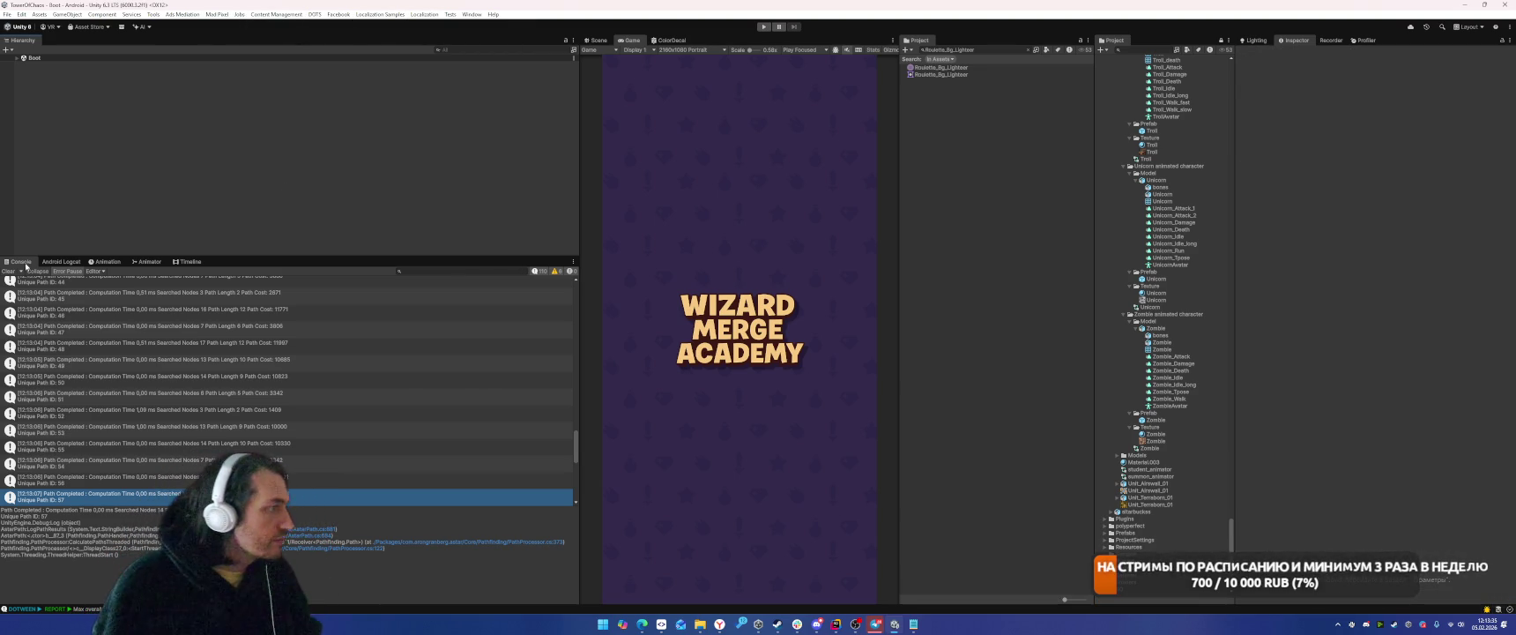
click(247, 413)
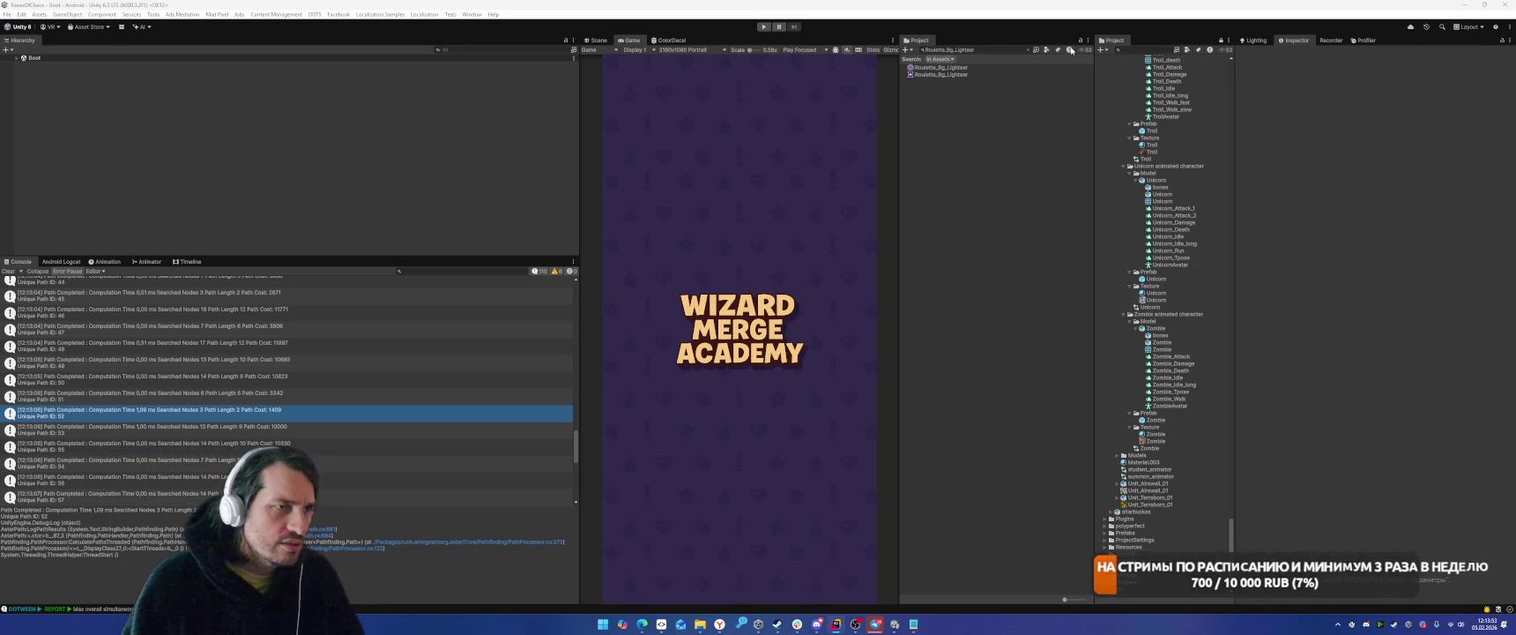
click(1155, 55)
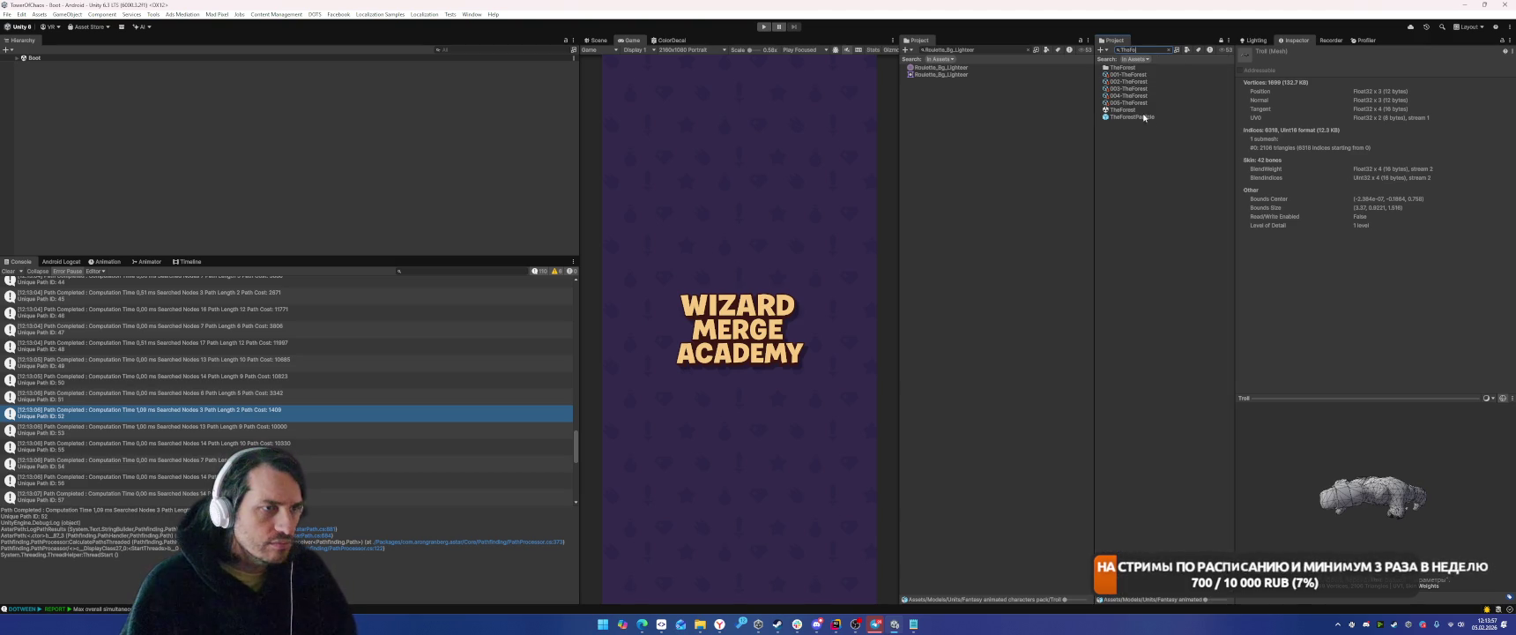
Open TheForest, select Plane under Level > Field > NavmeshMap, and view its AstarPath settings.
double_click(1142, 111)
click(95, 145)
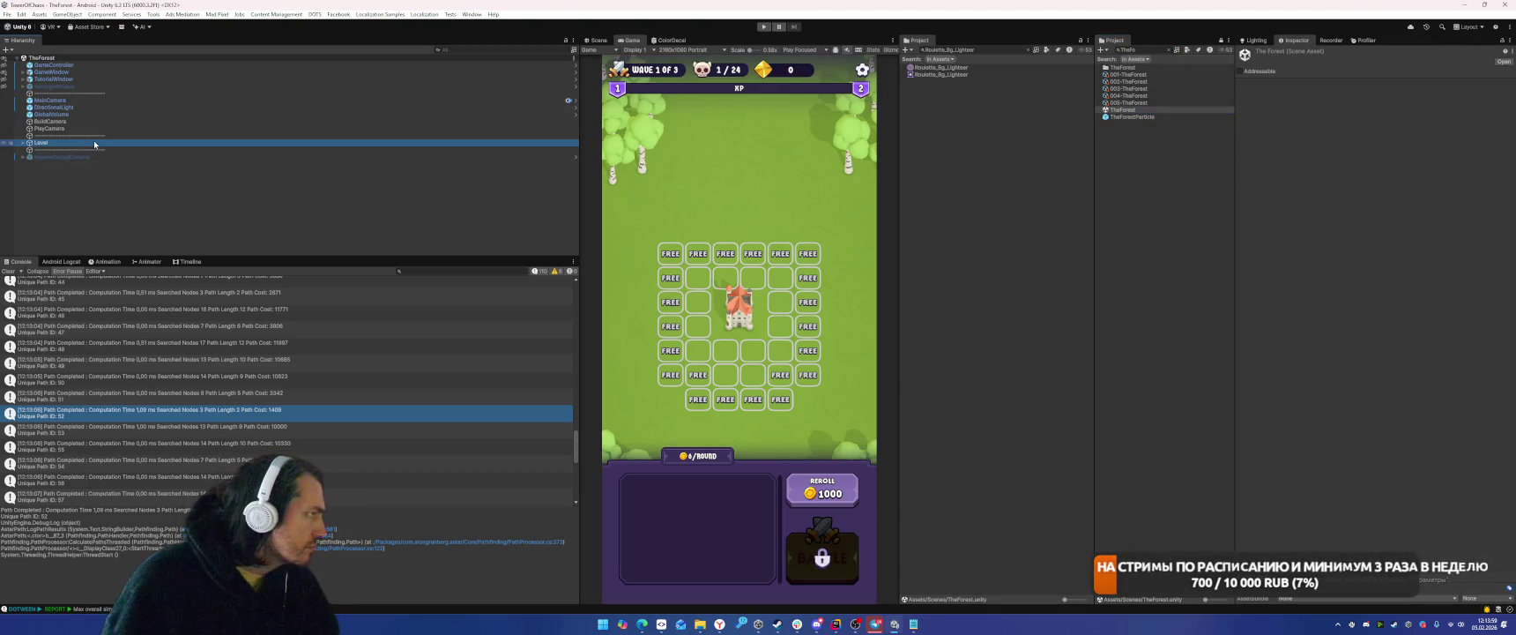
key(Right)
click(113, 149)
key(Right)
click(104, 164)
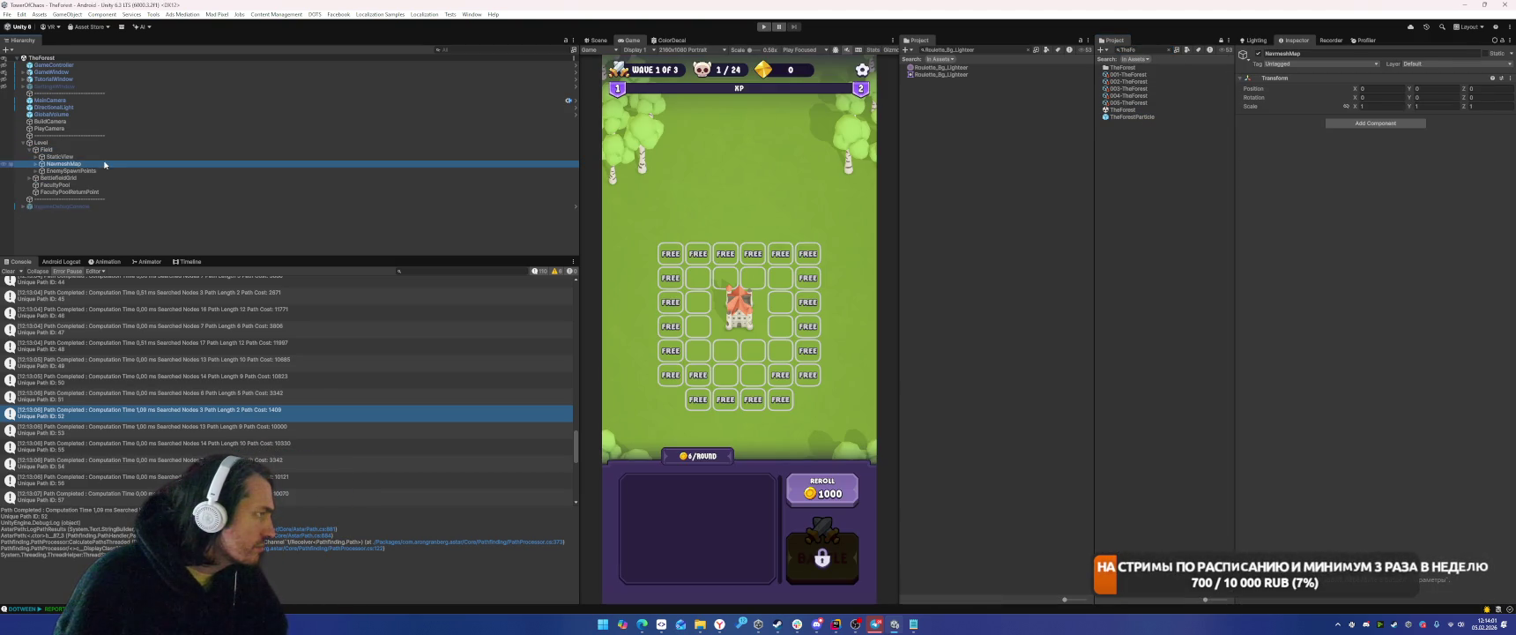
key(Right)
key(Down)
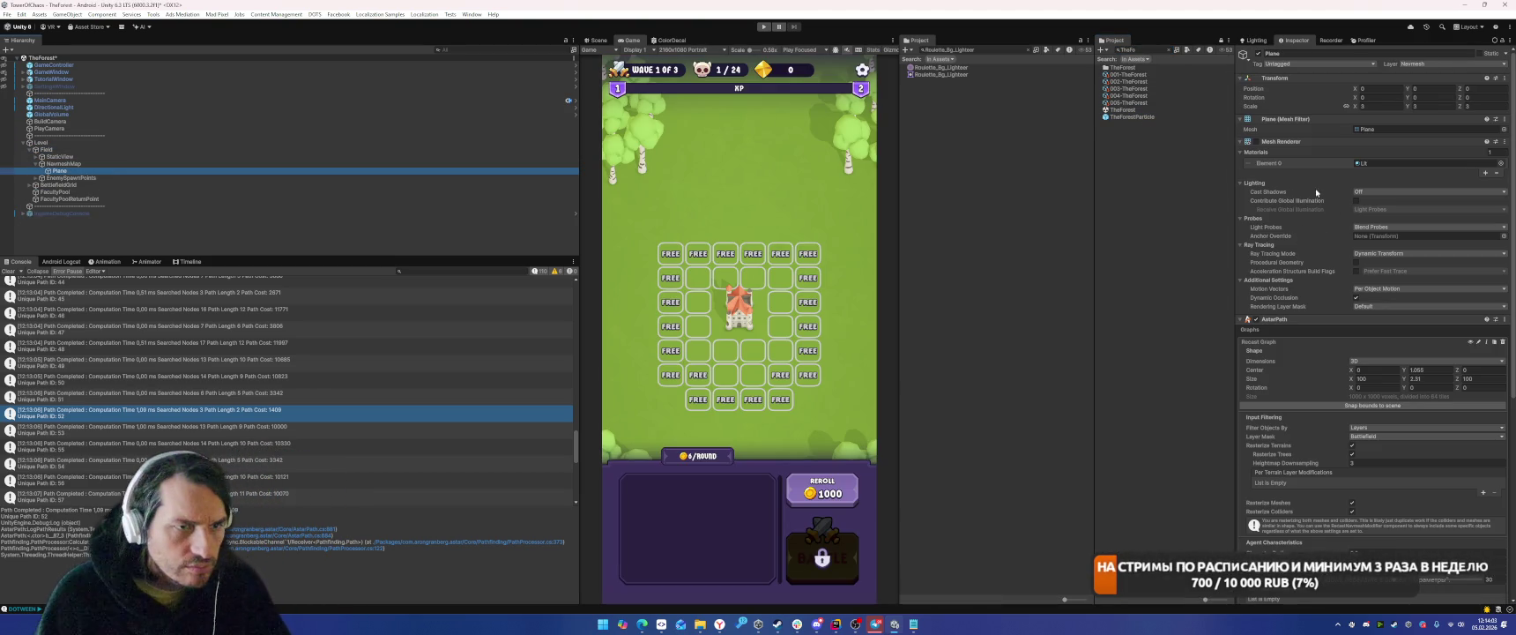
scroll(1304, 185, down, 3)
scroll(1292, 181, down, 3)
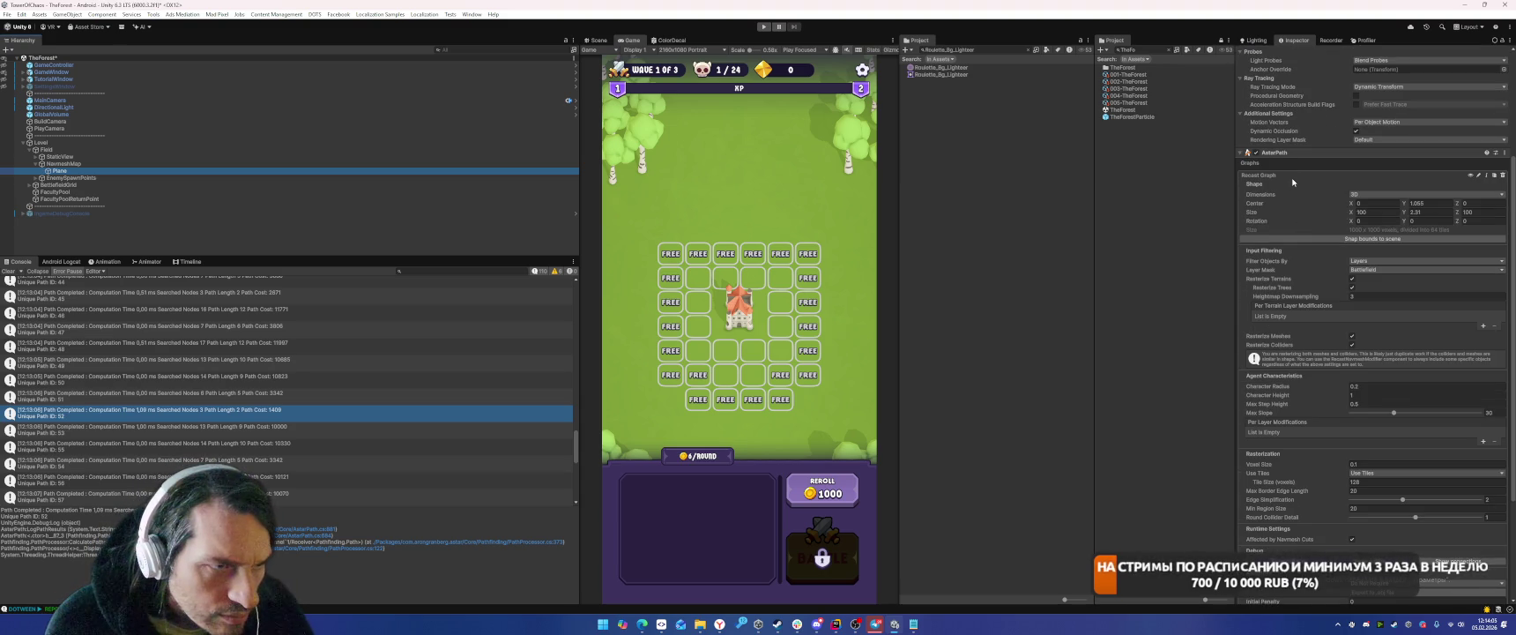
scroll(1300, 175, down, 3)
scroll(1308, 174, down, 3)
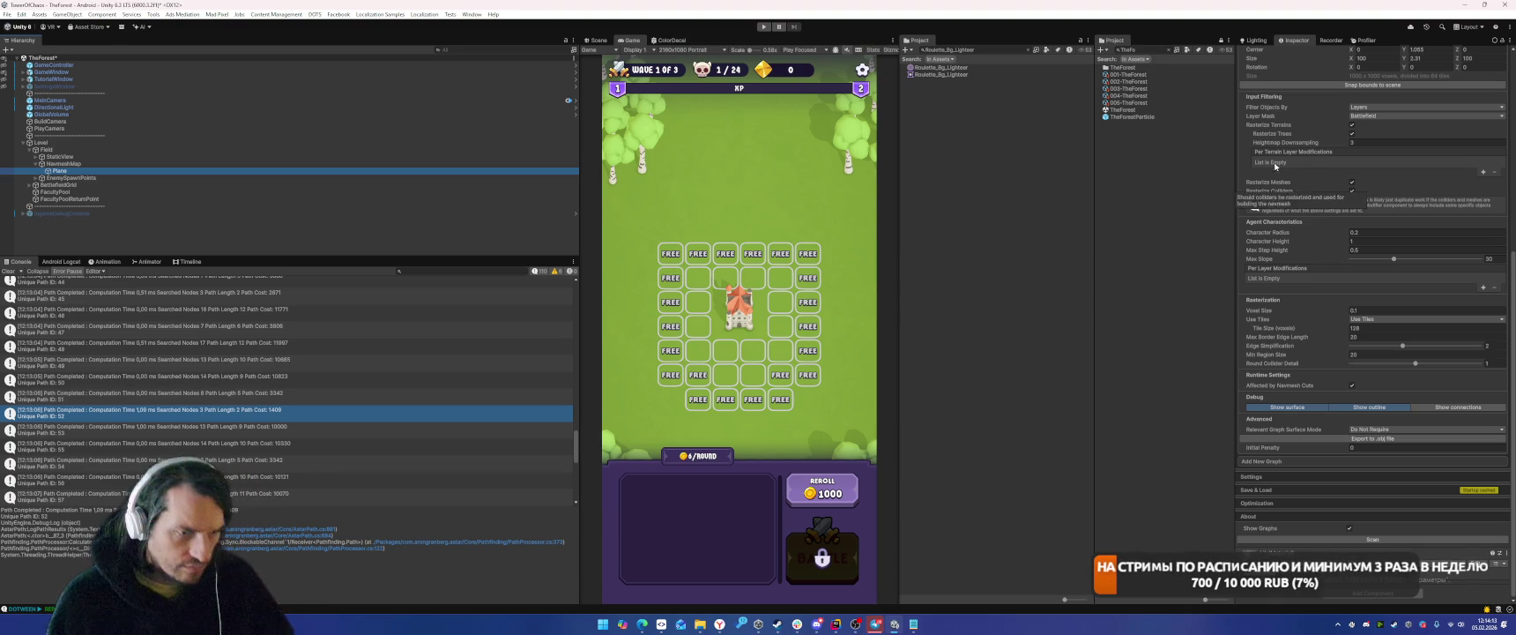
Search the Project for '_ene' and select the _enemy prefab.
click(1014, 49)
text(_ene)
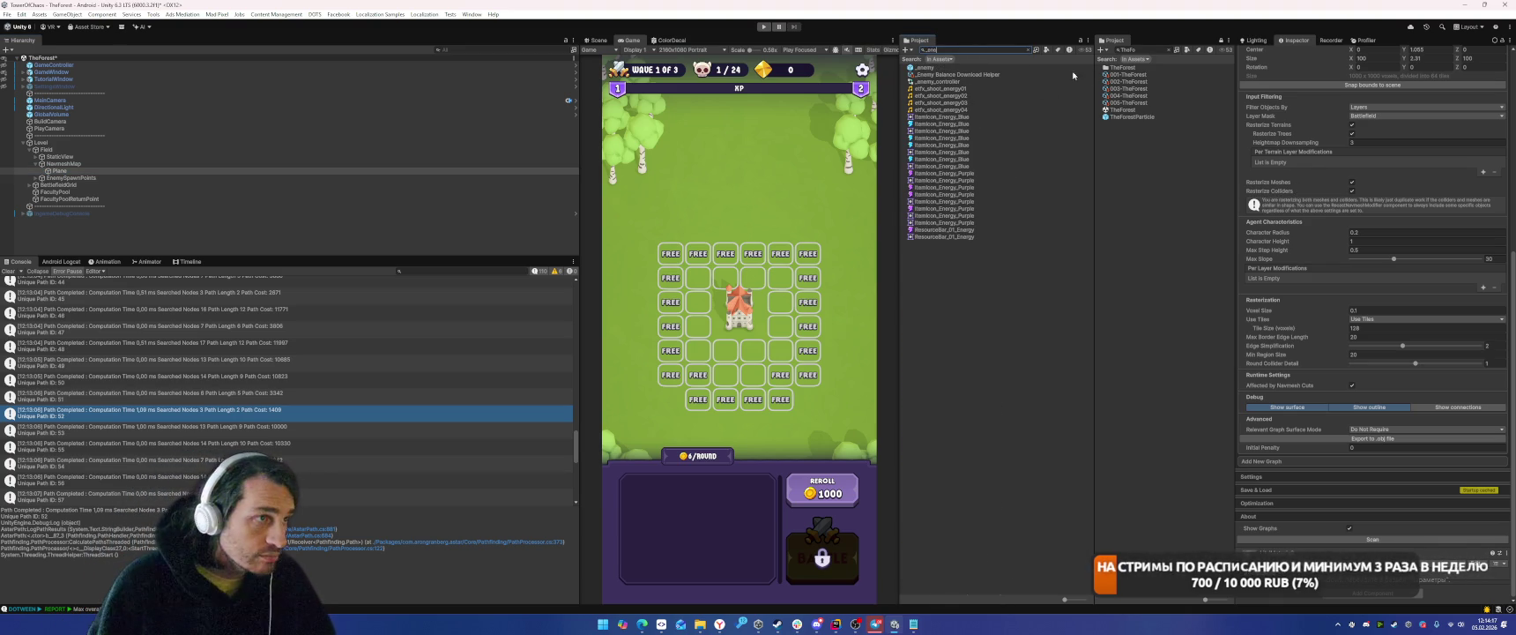
click(1034, 68)
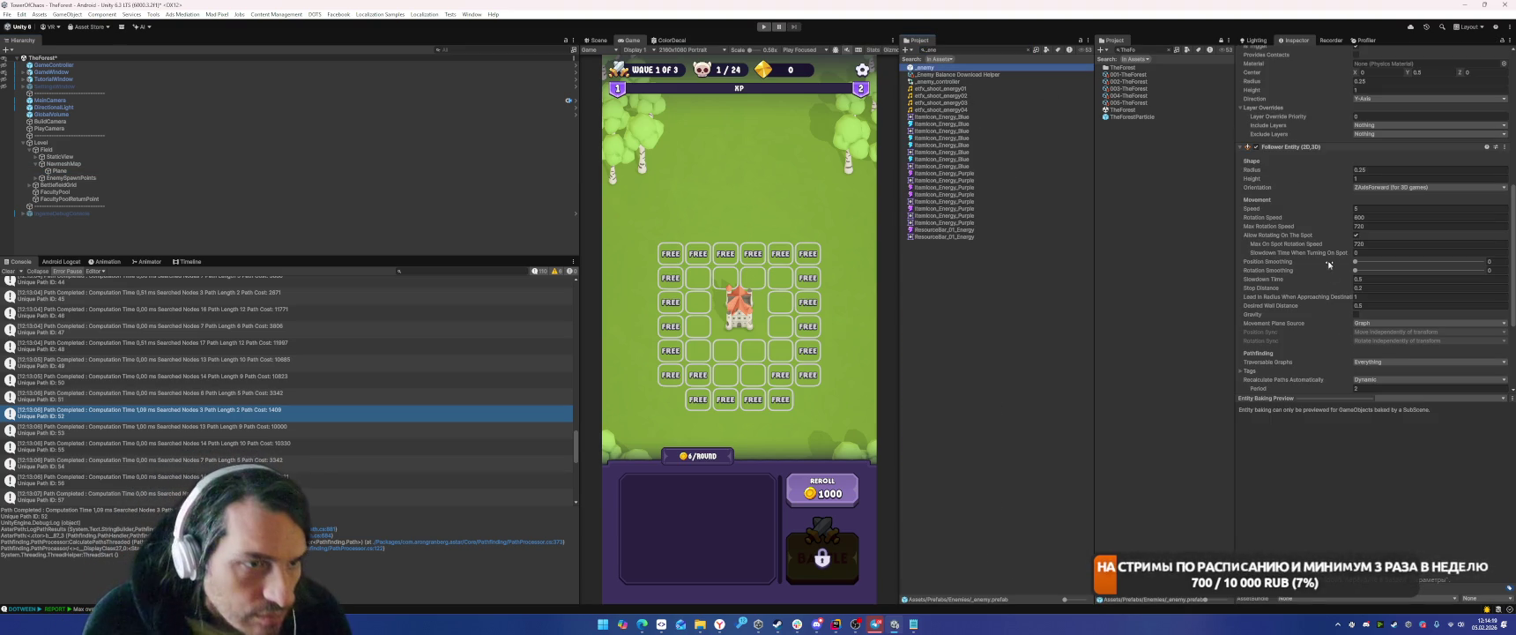
scroll(1288, 204, down, 3)
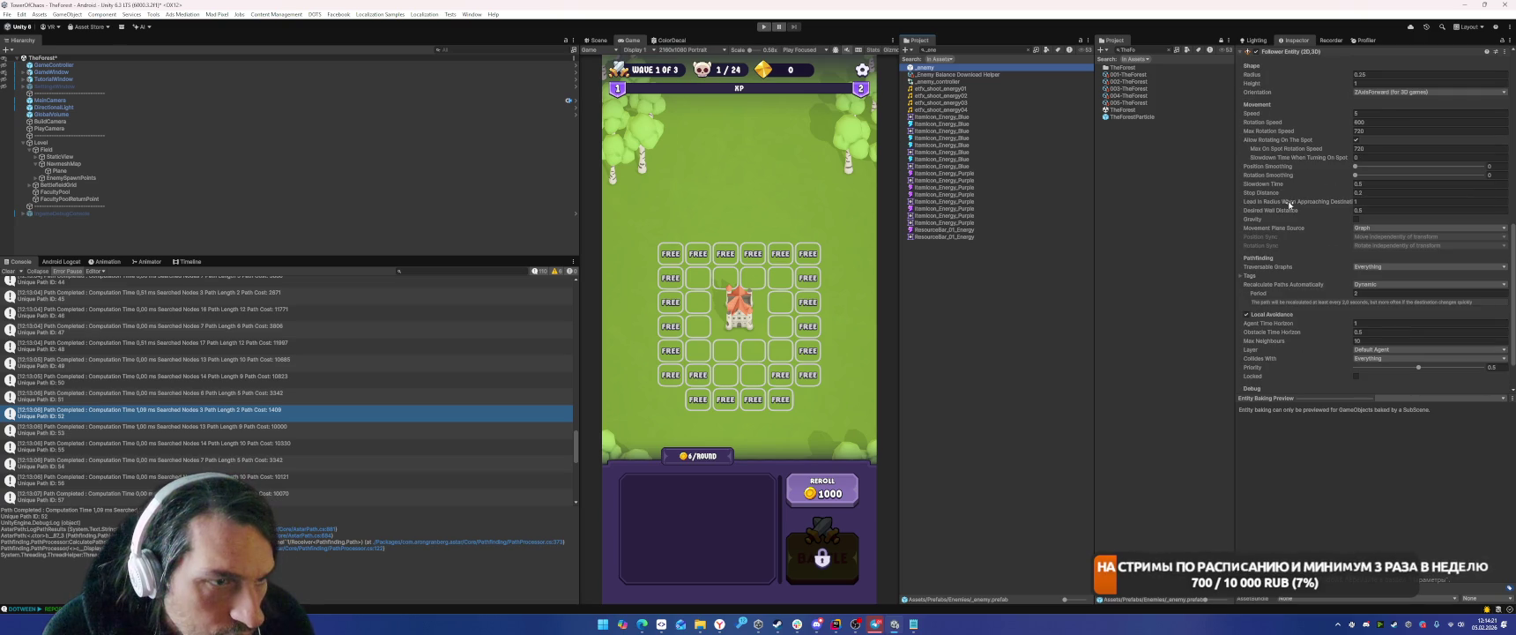
scroll(1285, 191, down, 2)
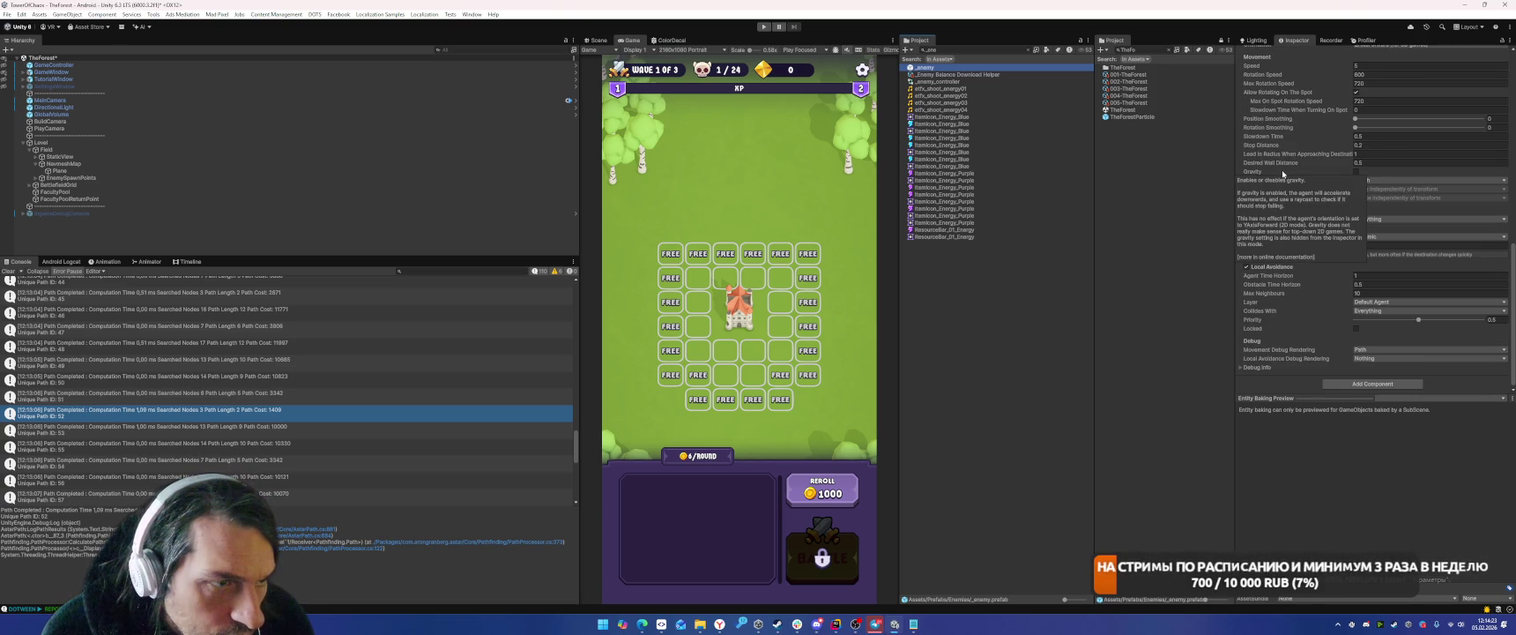
Set _enemy's Movement and Local Avoidance Debug Rendering to Nothing, then clear the search.
click(1240, 365)
scroll(1303, 335, down, 1)
click(1366, 331)
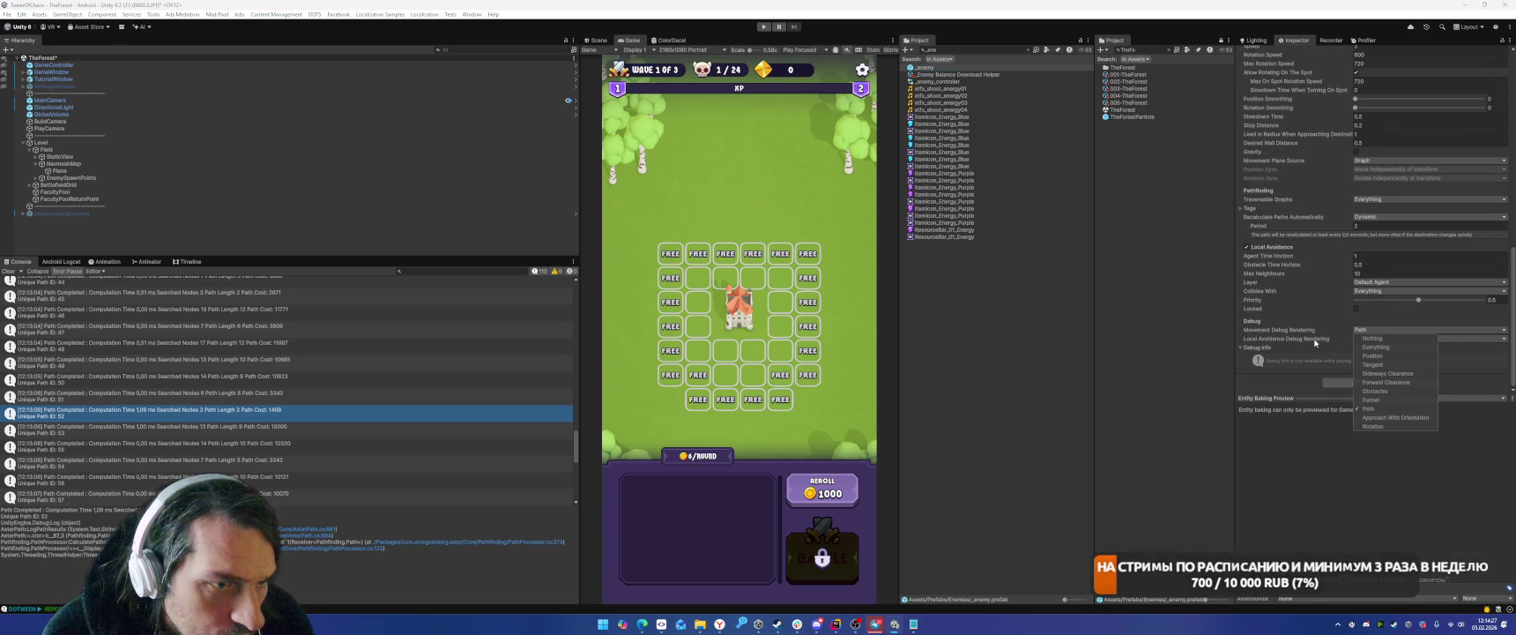
click(1371, 337)
click(1410, 338)
click(1375, 347)
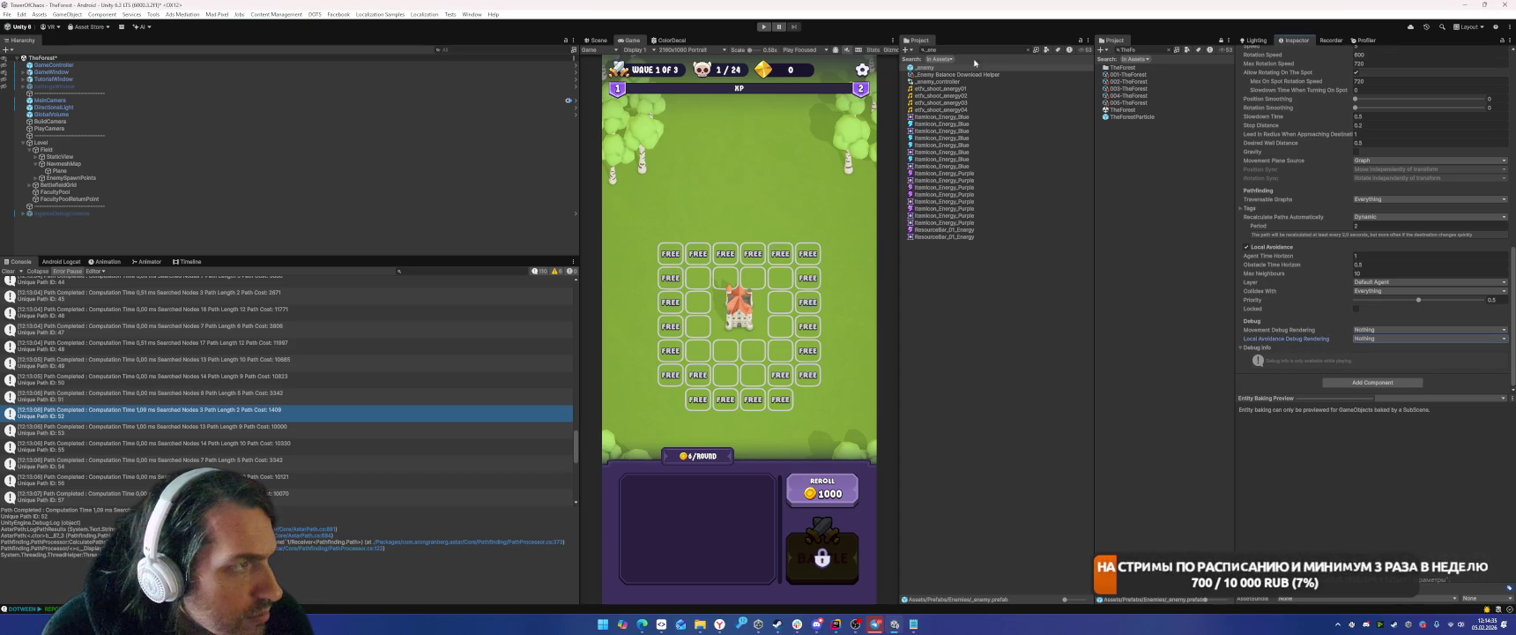
click(1027, 50)
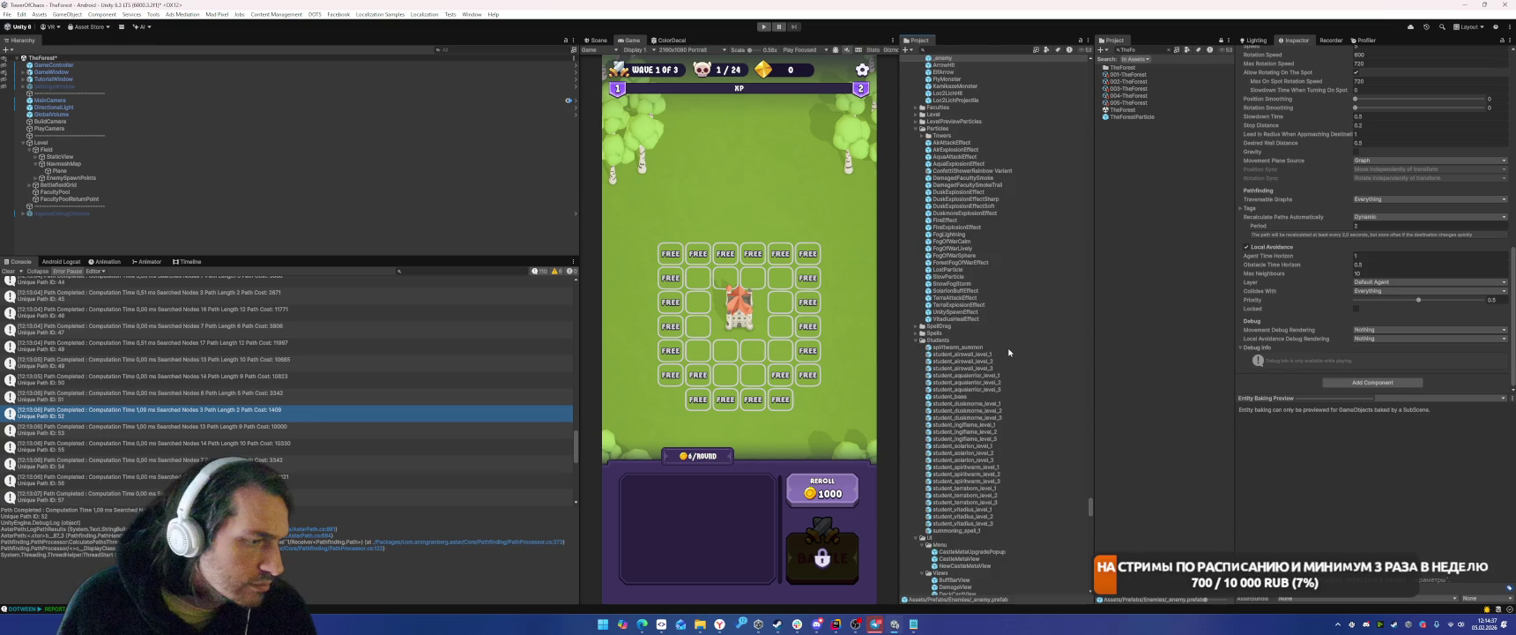
Set the student_base prefab's Movement Debug Rendering to Nothing.
scroll(1009, 352, down, 3)
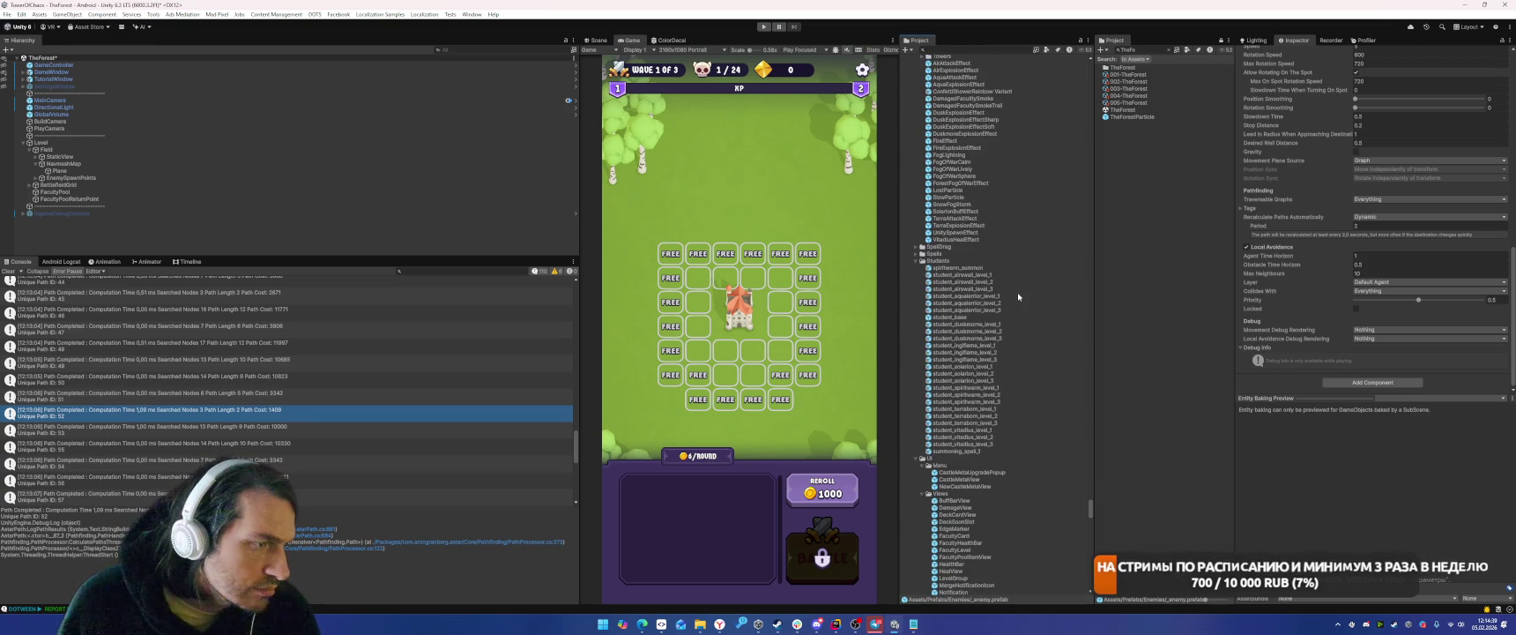
click(949, 317)
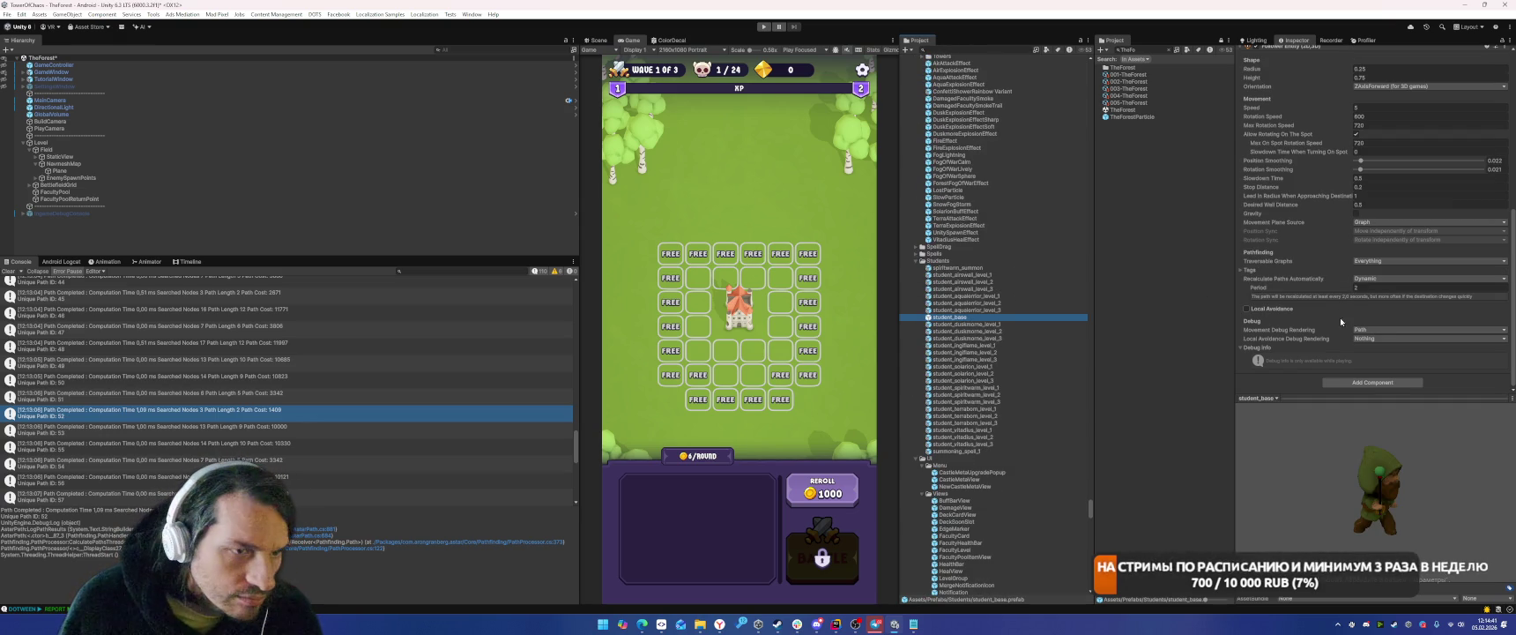
click(1375, 329)
click(1372, 338)
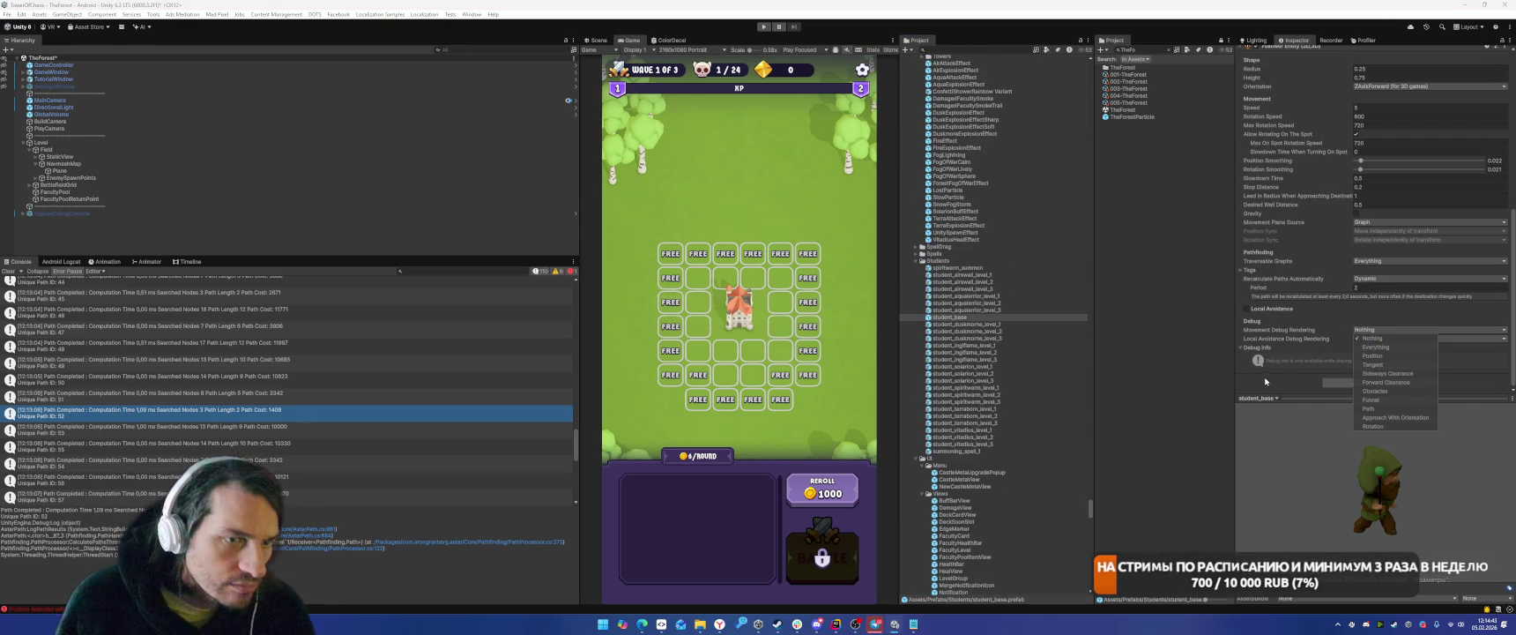
scroll(1256, 370, up, 4)
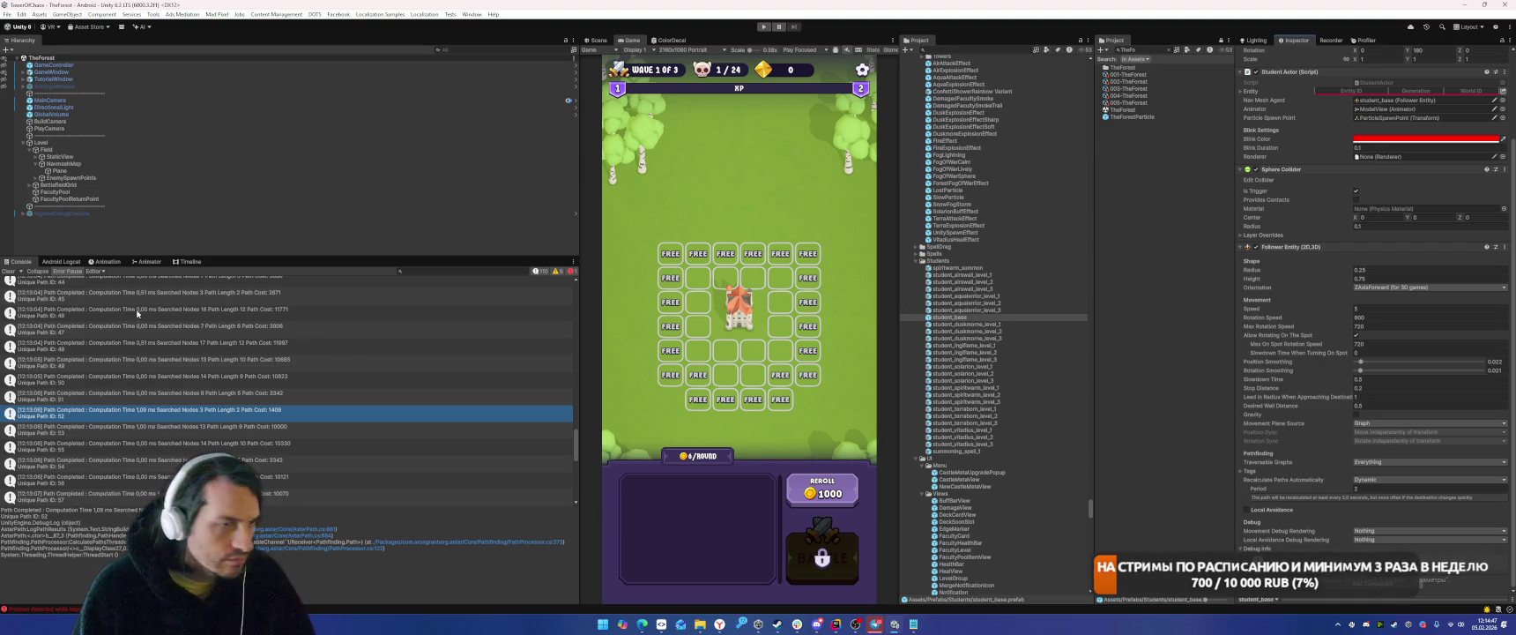
Clear the Console log and go to the File menu.
click(8, 271)
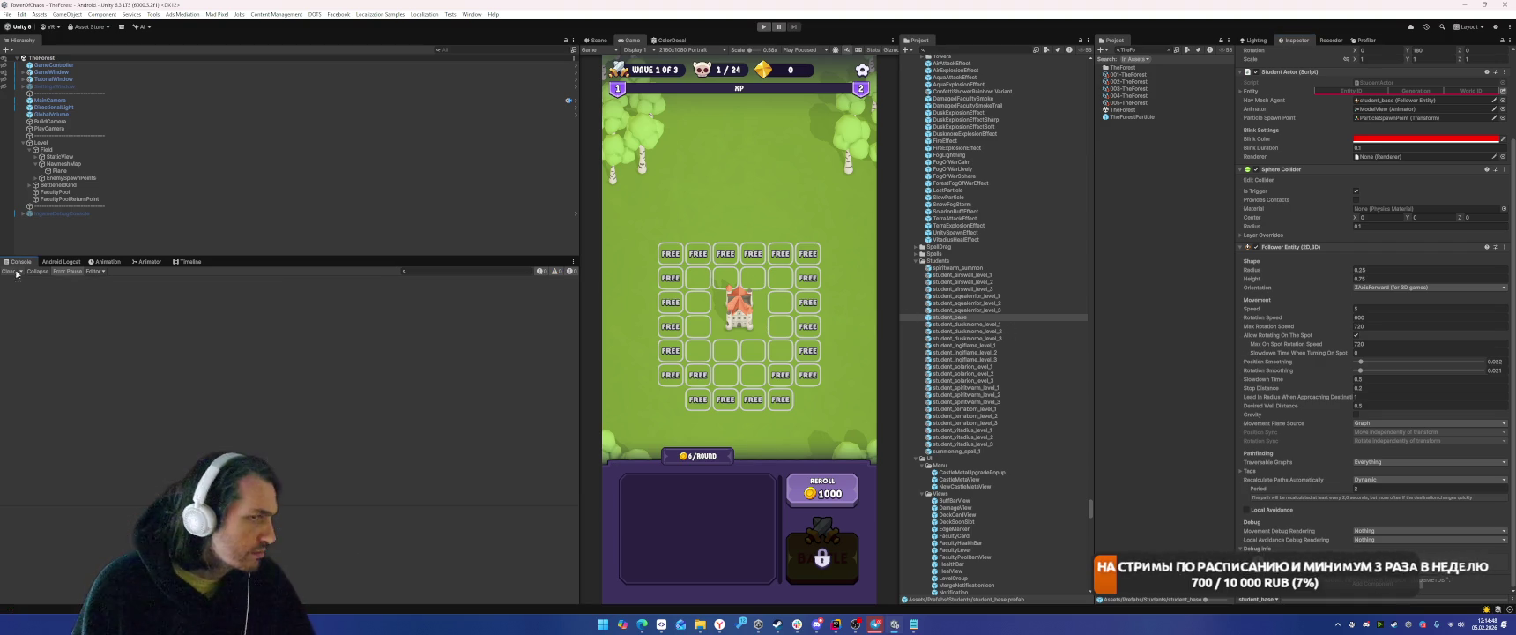
click(185, 228)
click(7, 14)
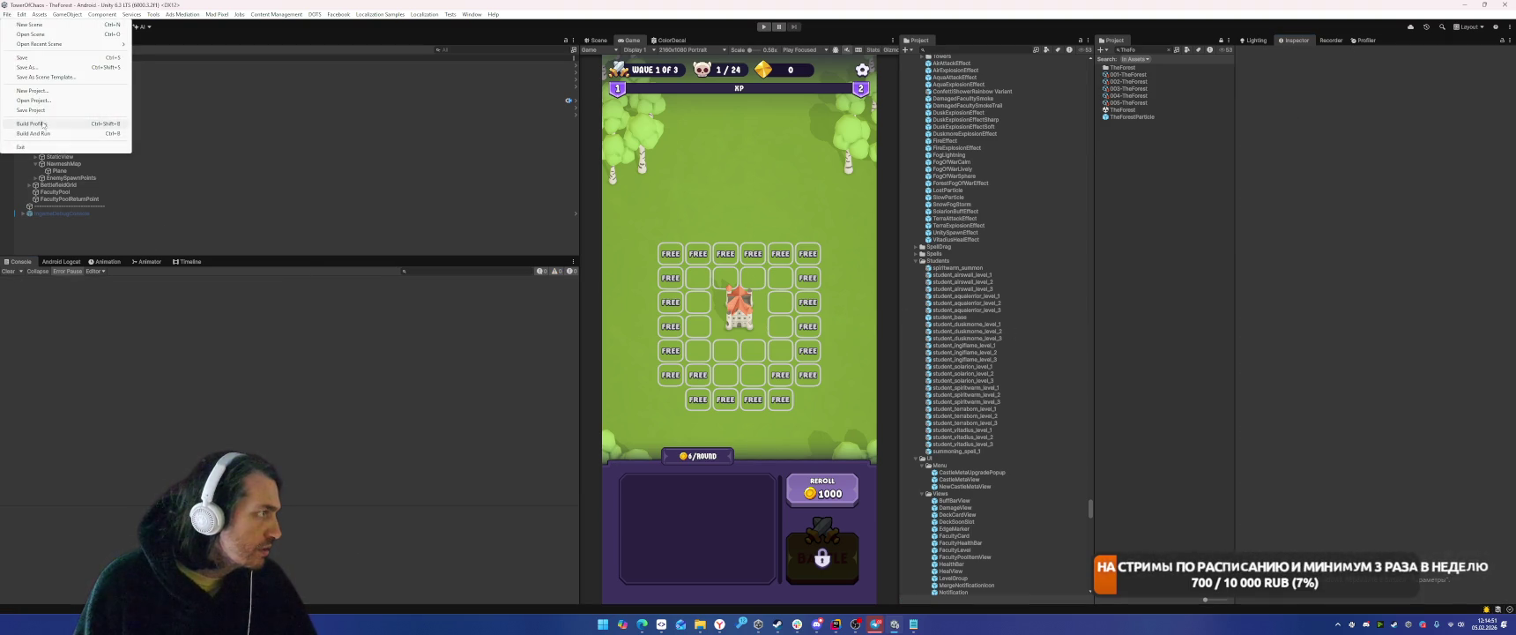
Build the Android APK from Build Profiles into the TowerOfChaos builds folder.
click(42, 125)
click(1128, 539)
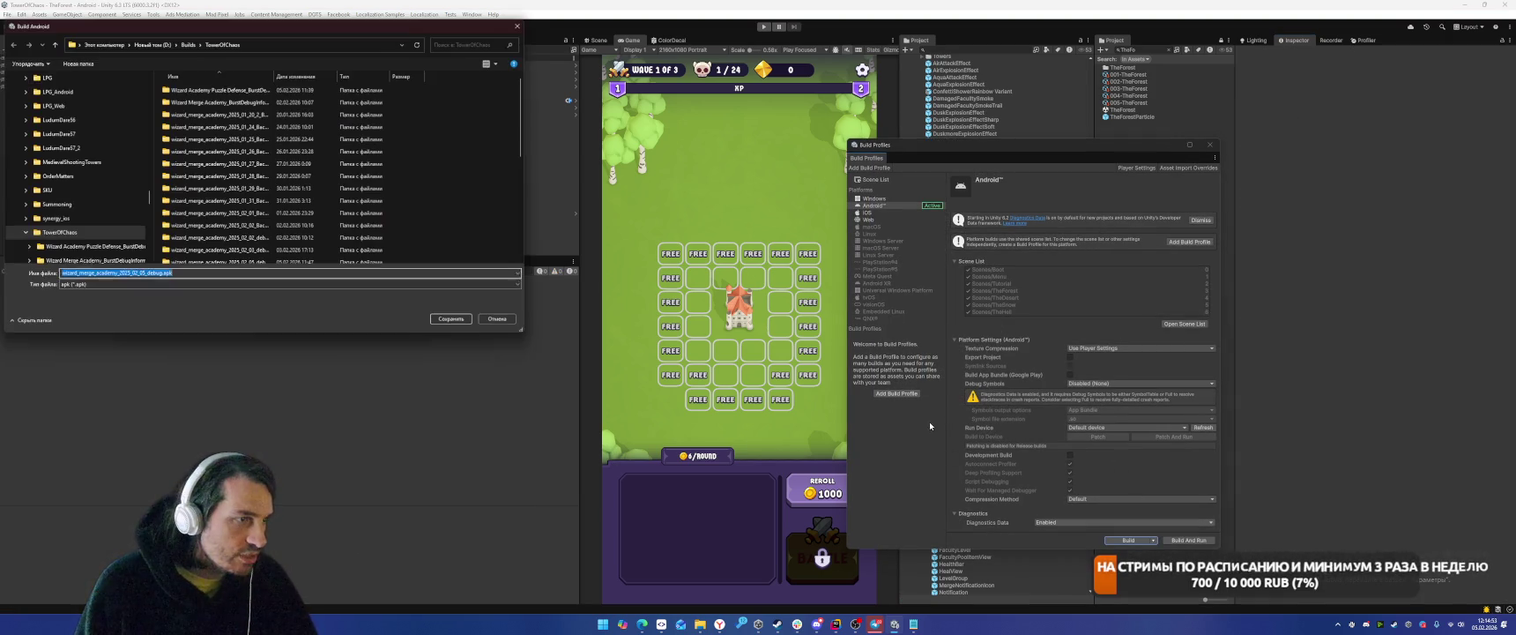
click(144, 272)
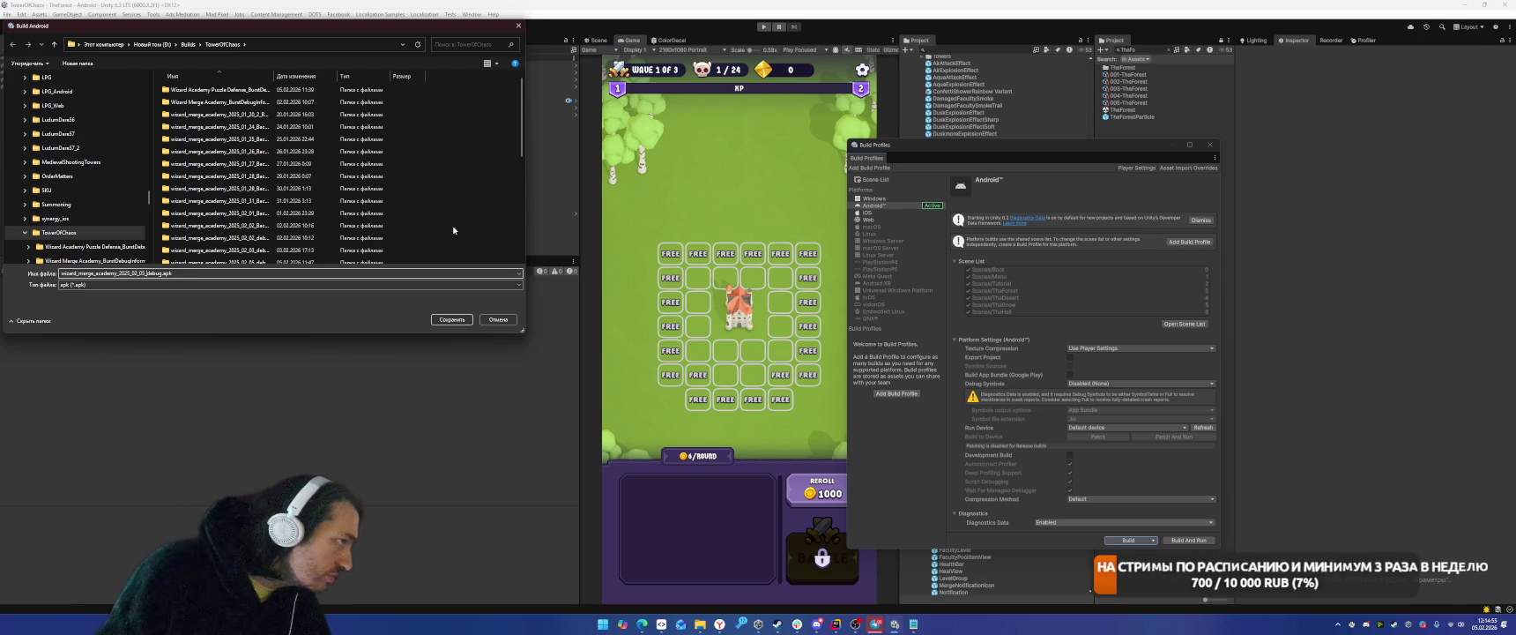
text(2_)
click(452, 319)
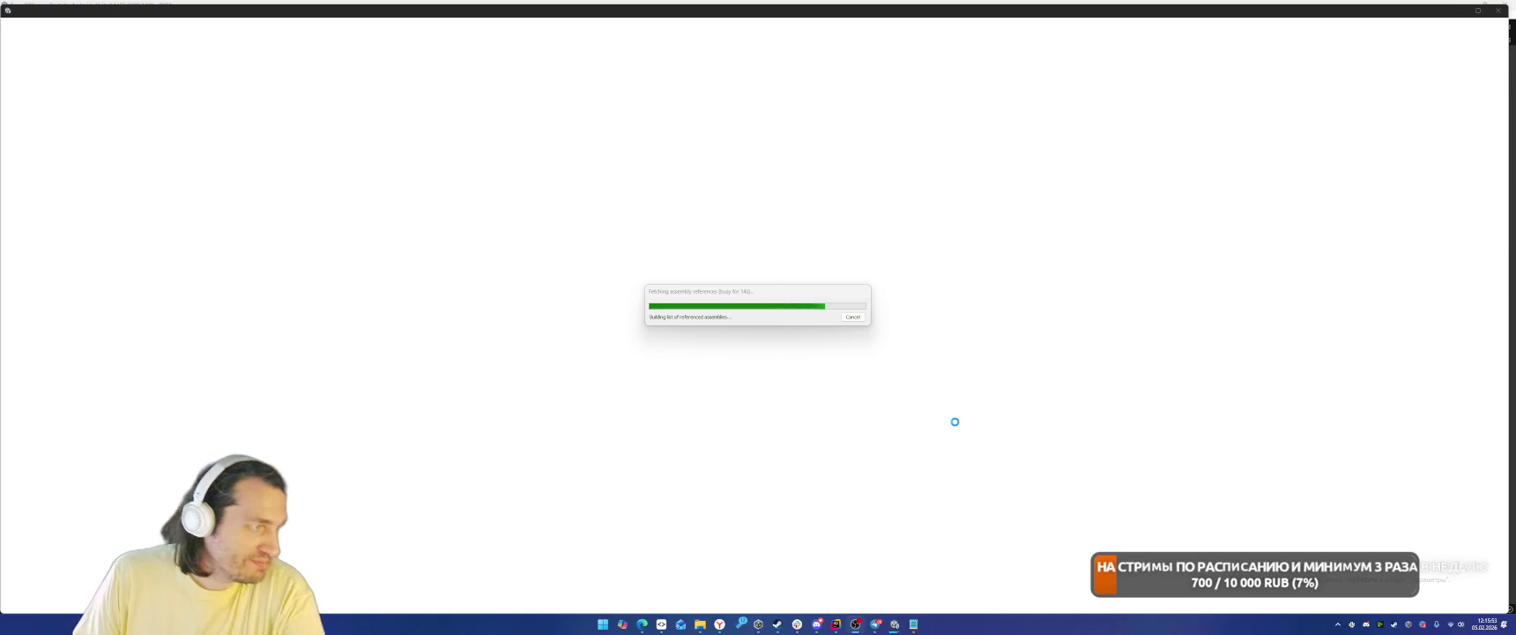
Check the TowerOfChaos builds folder in File Explorer, then dismiss Unity's Build Failure notice.
mouse_move(701, 624)
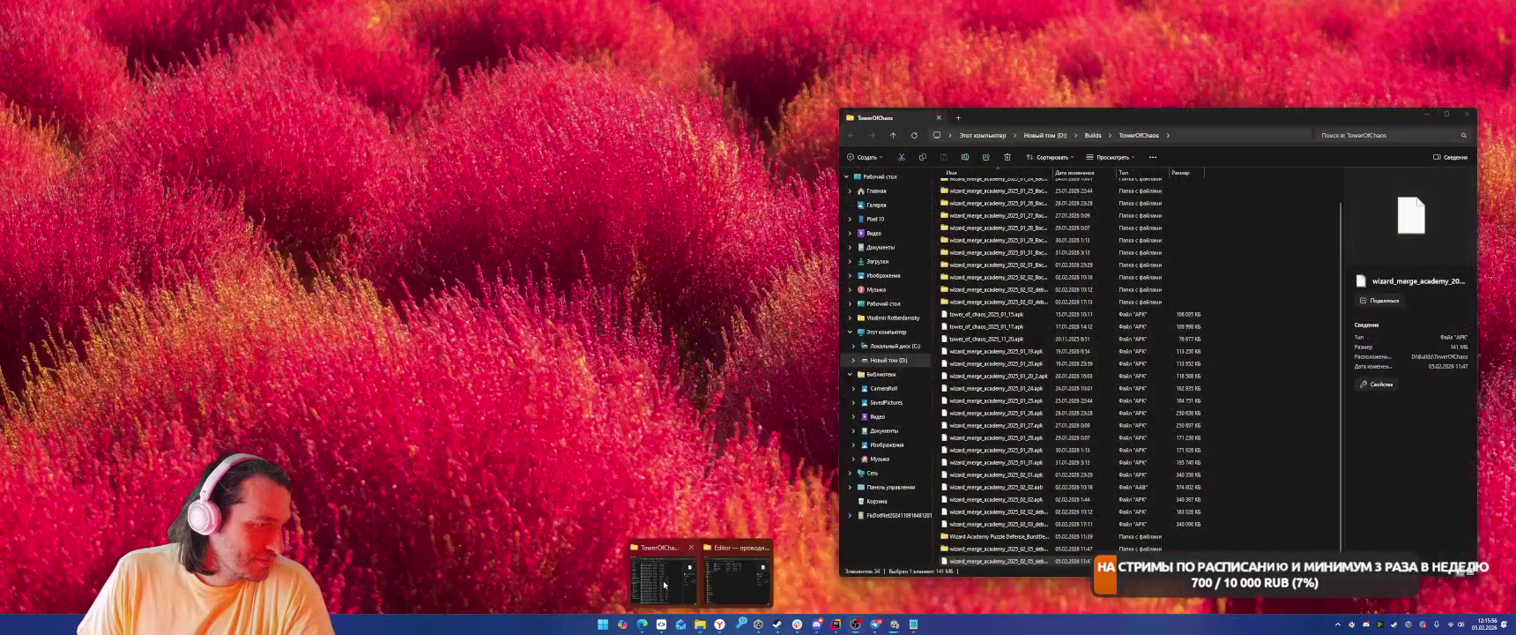
click(738, 572)
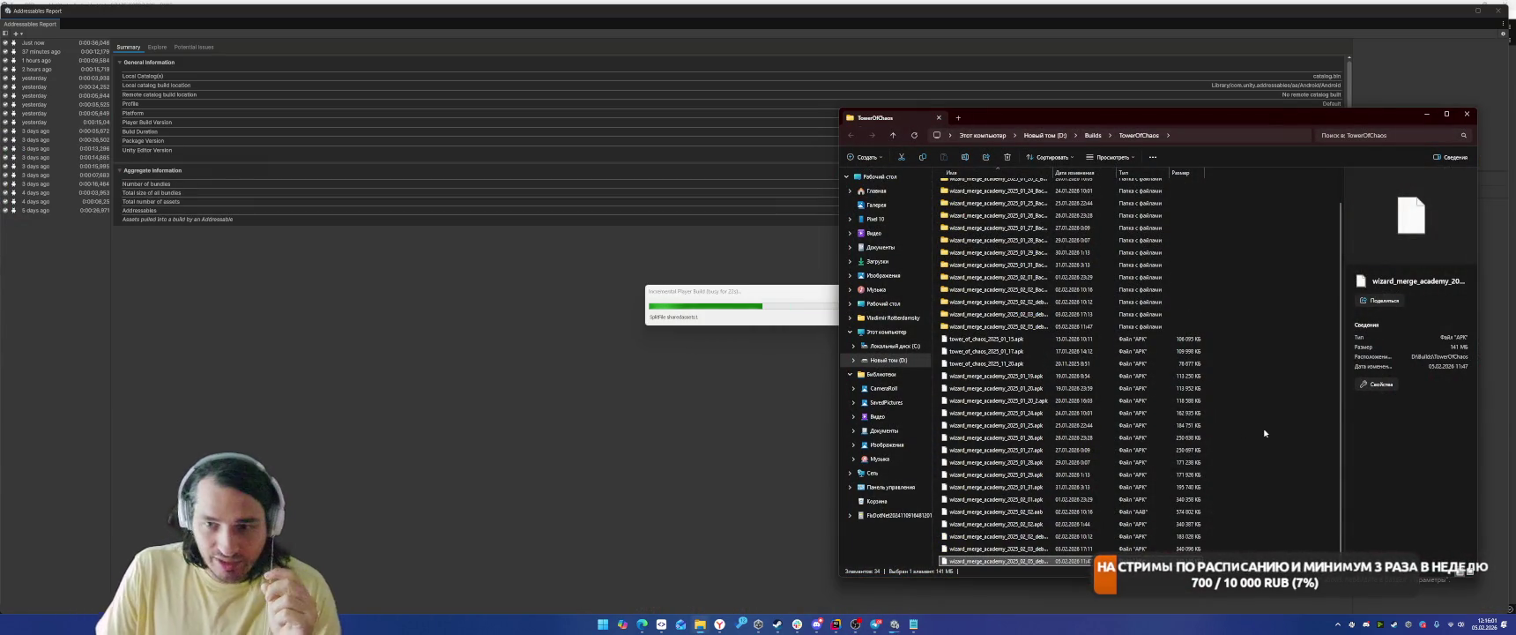
drag(1215, 119, 1188, 66)
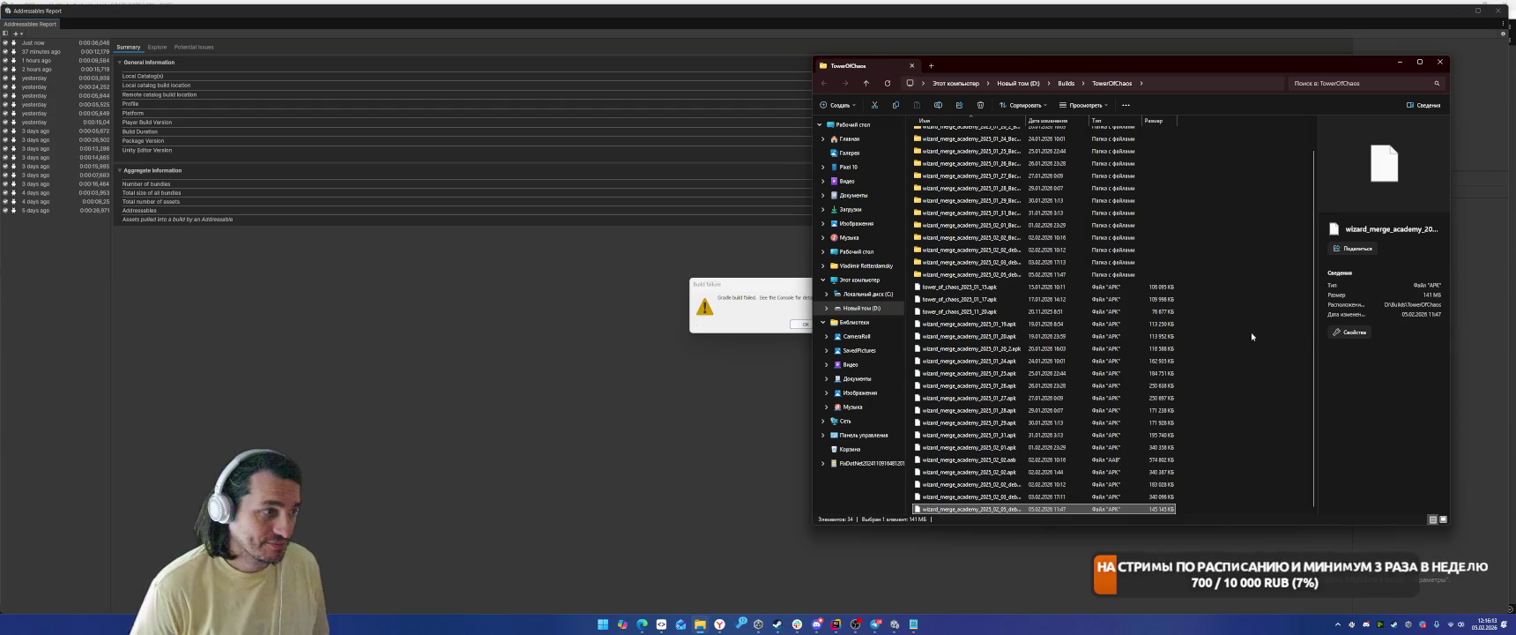
click(749, 304)
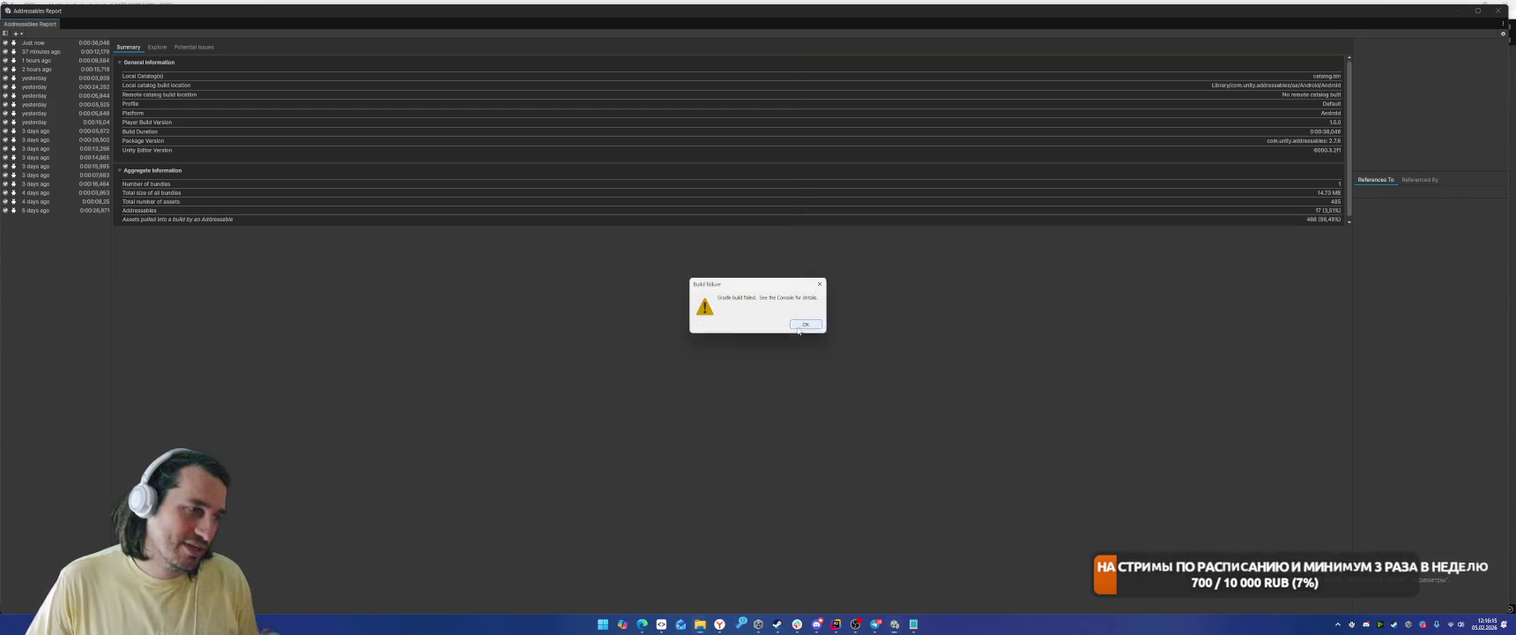
click(802, 324)
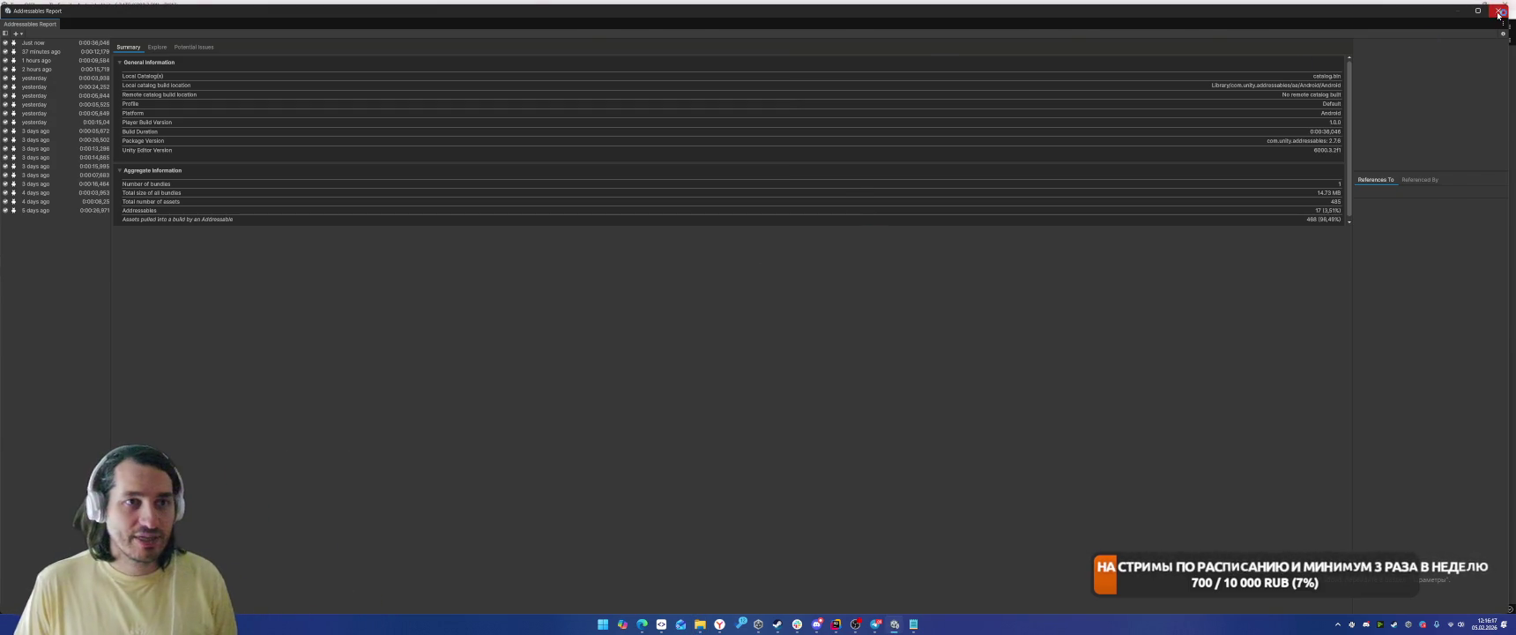
Close the Addressables Report and pick an item from the External Dependency Manager submenu.
click(1497, 11)
click(39, 15)
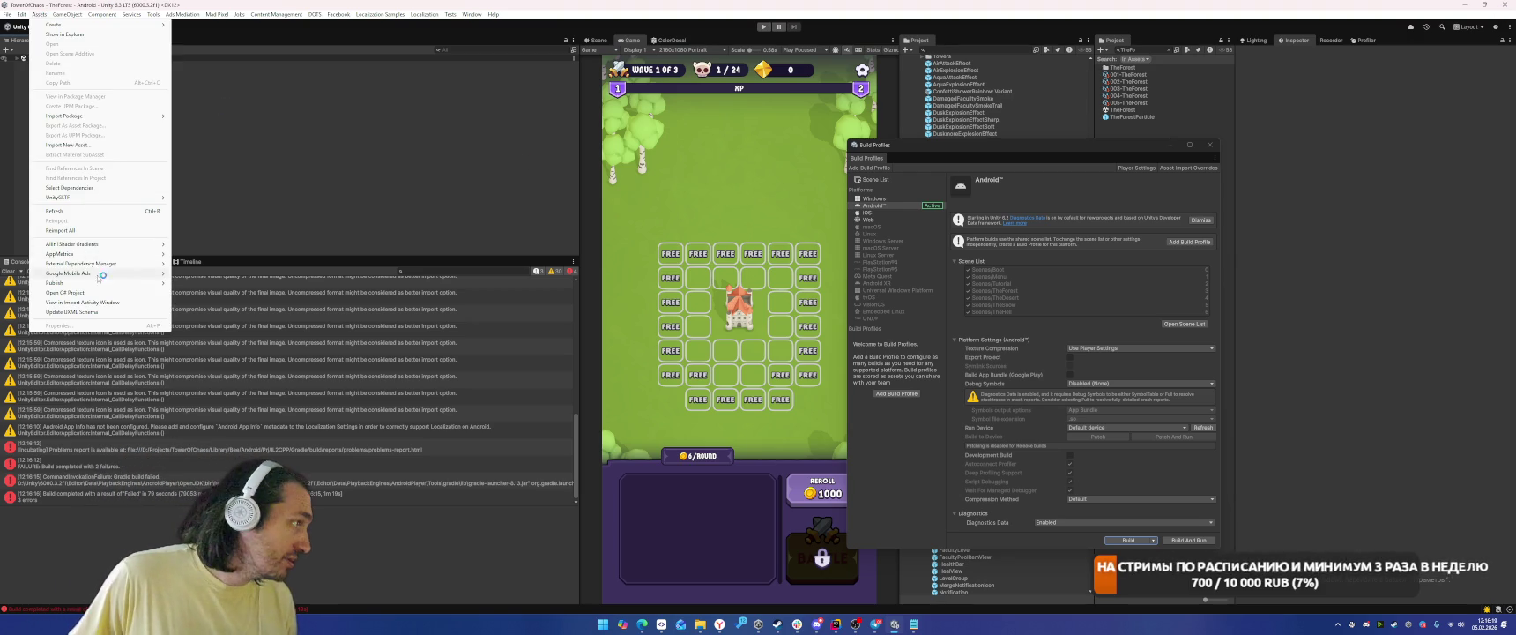
mouse_move(123, 263)
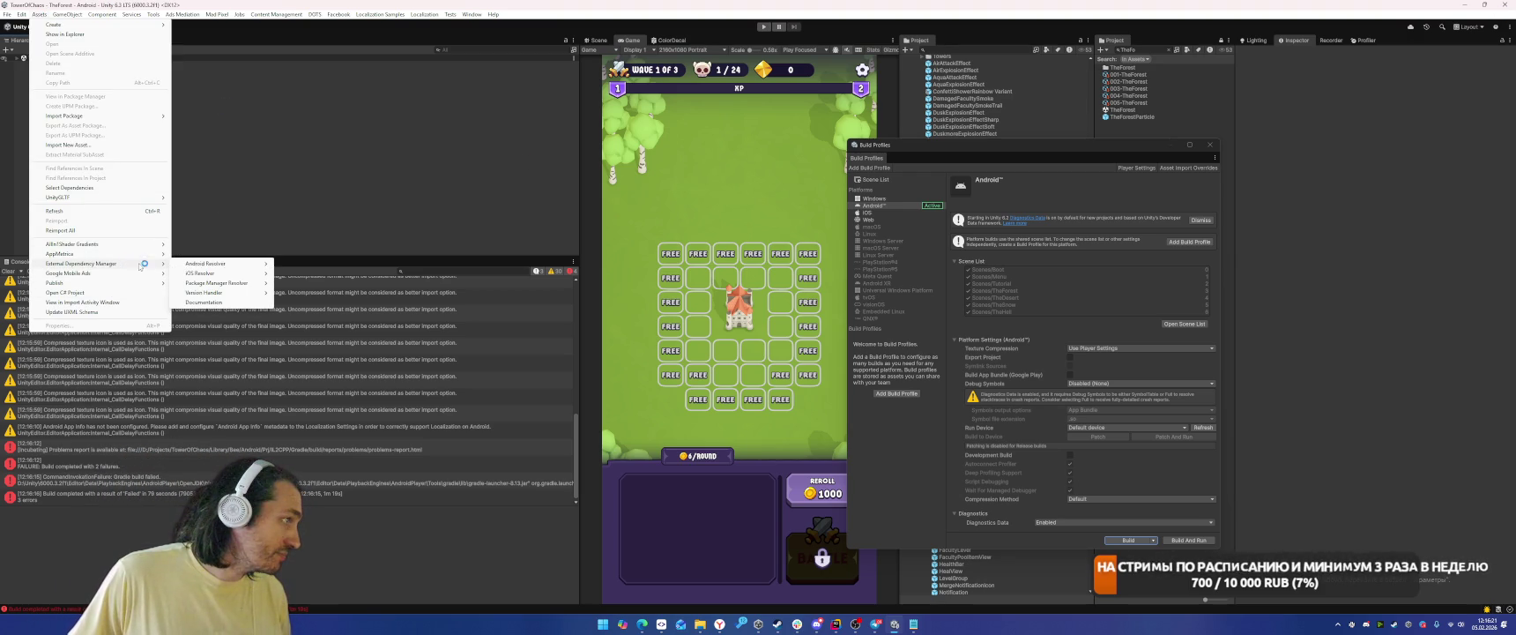
mouse_move(211, 262)
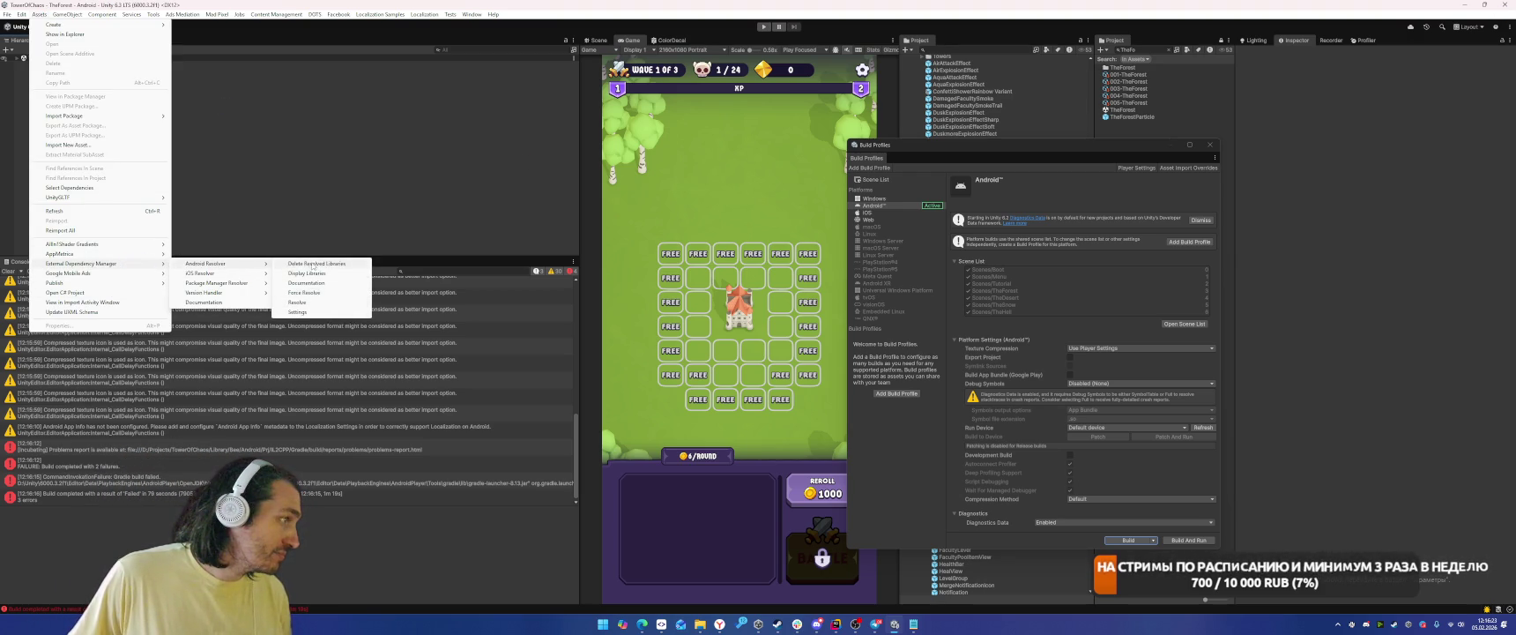
click(306, 296)
Run External Dependency Manager > Android Resolver > Resolve, then clear the Console.
click(40, 15)
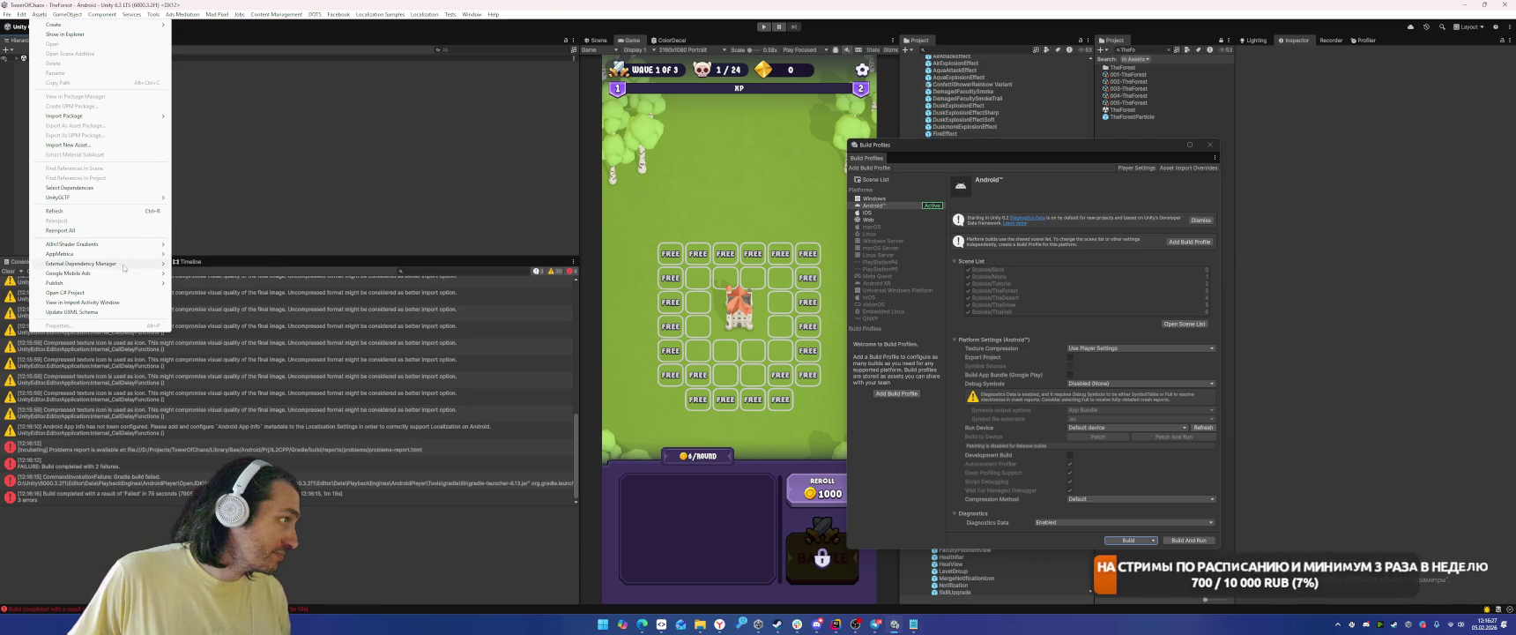
mouse_move(133, 264)
mouse_move(221, 263)
click(314, 304)
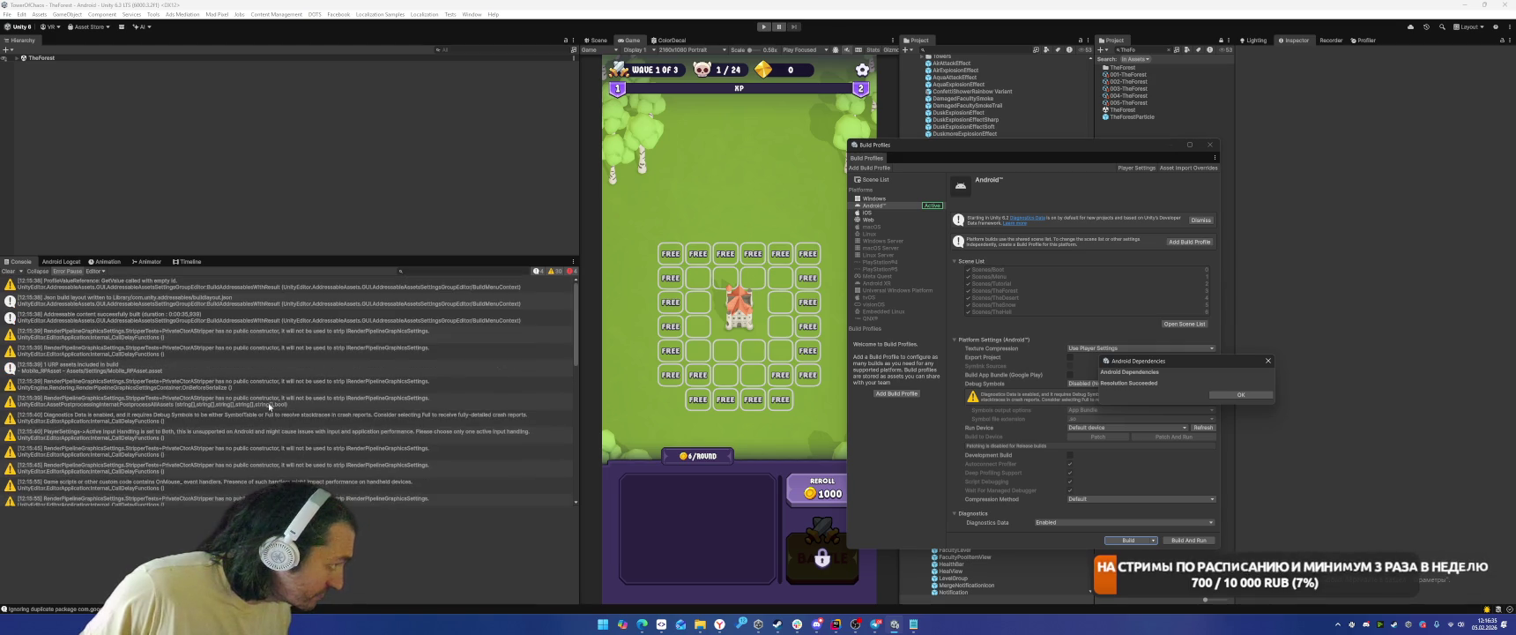
click(8, 270)
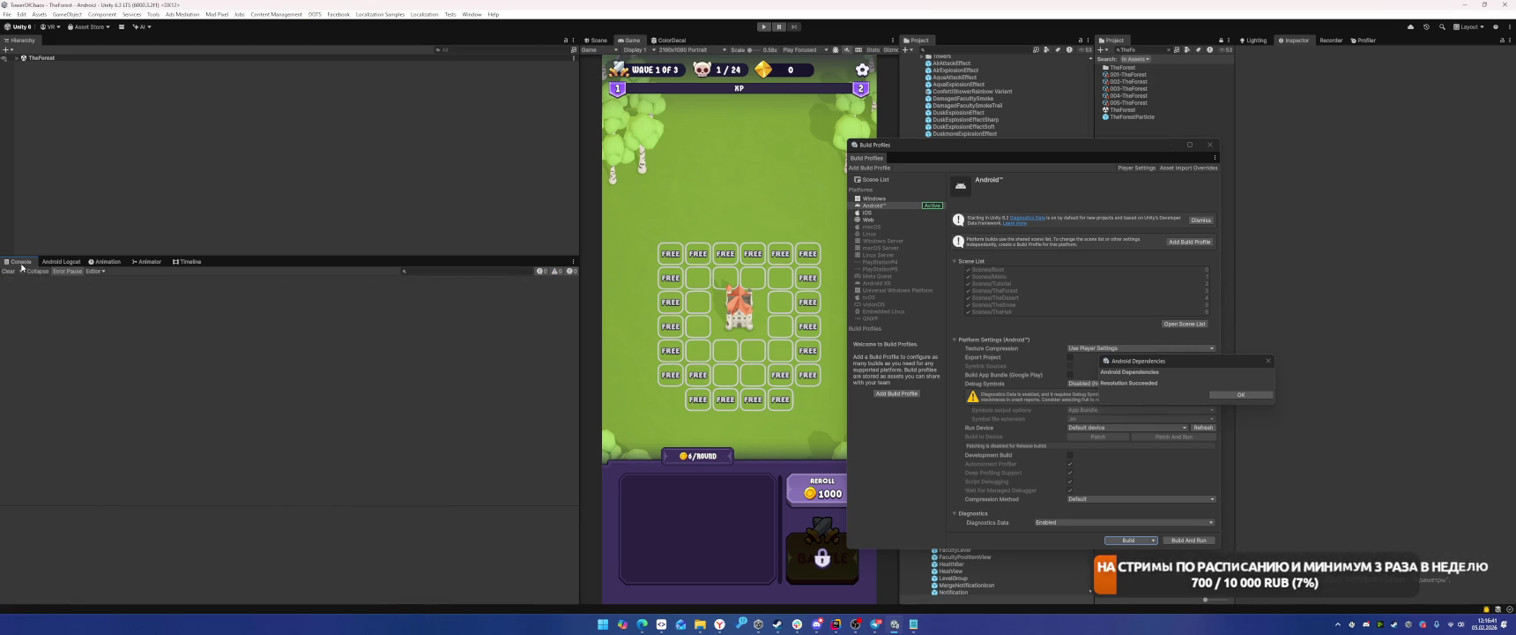
Dismiss the Resolution Succeeded notice and confirm the APK save location to retry the build.
click(1240, 394)
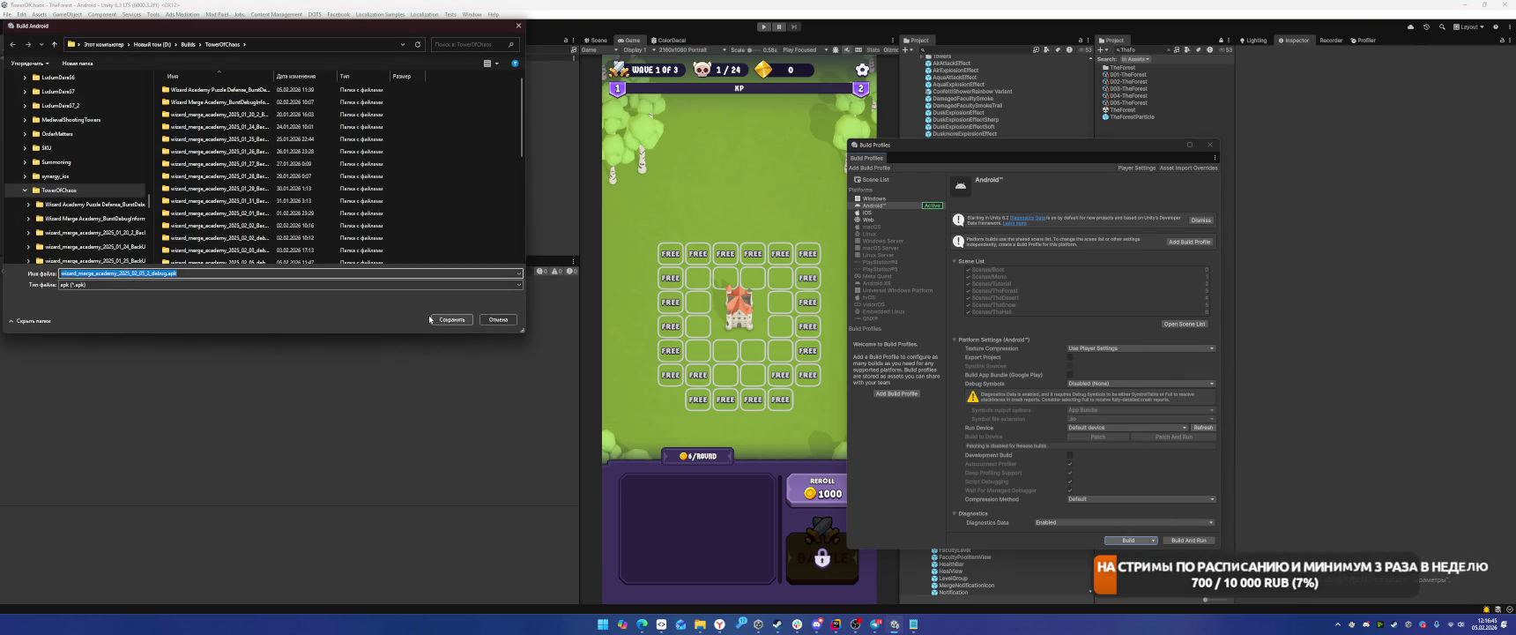
click(442, 319)
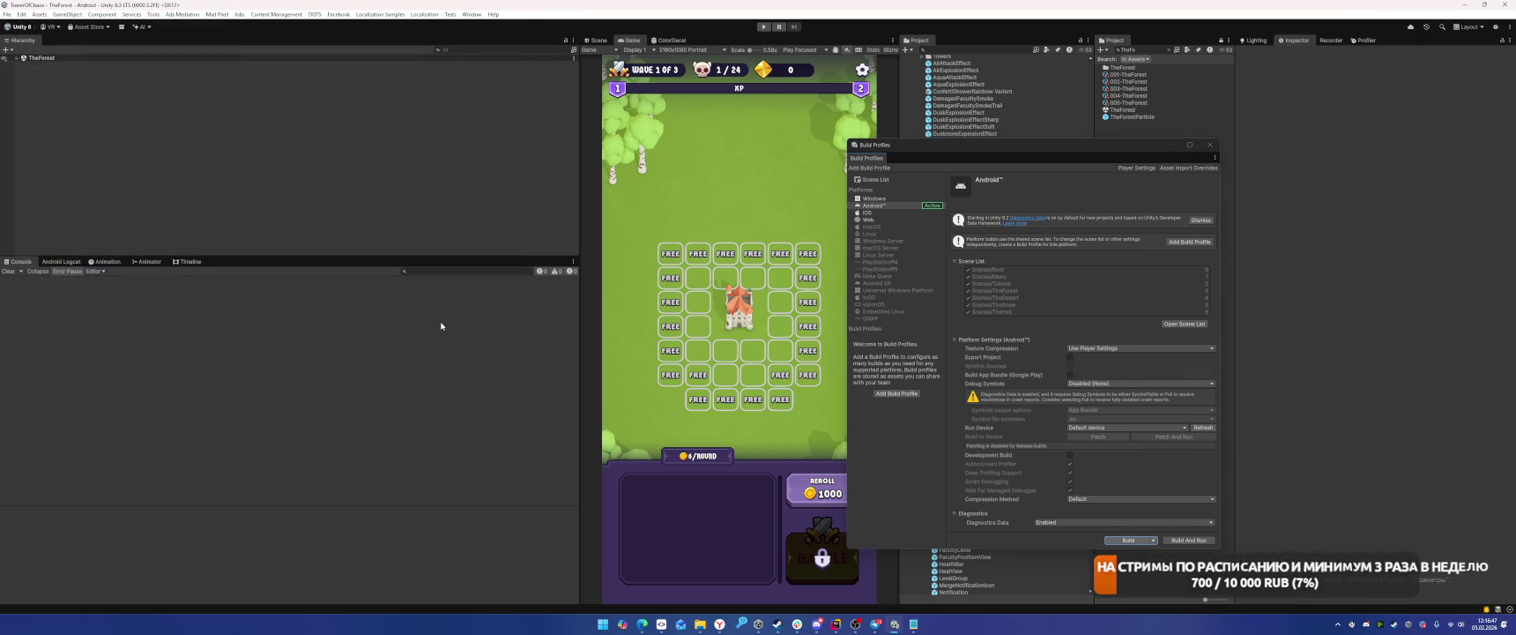
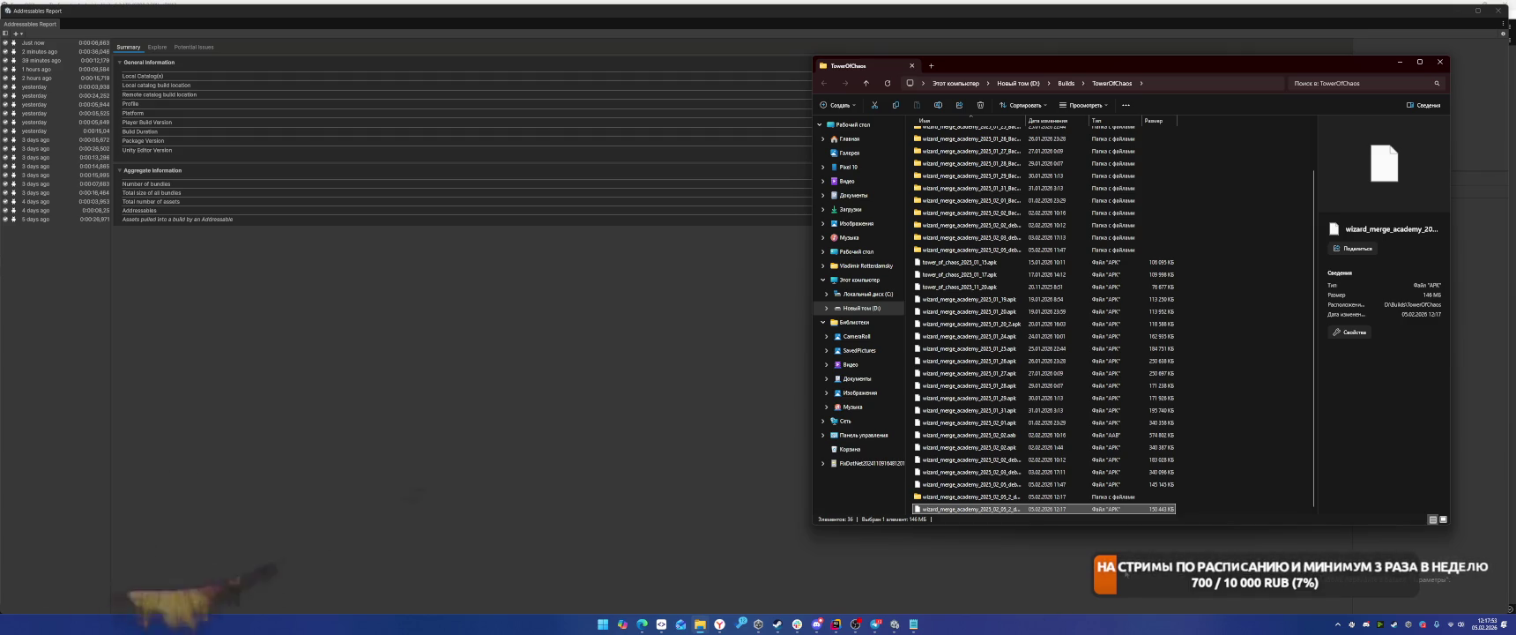
Bring the Editor.log build report in Rider forward and scroll through the asset list.
click(836, 623)
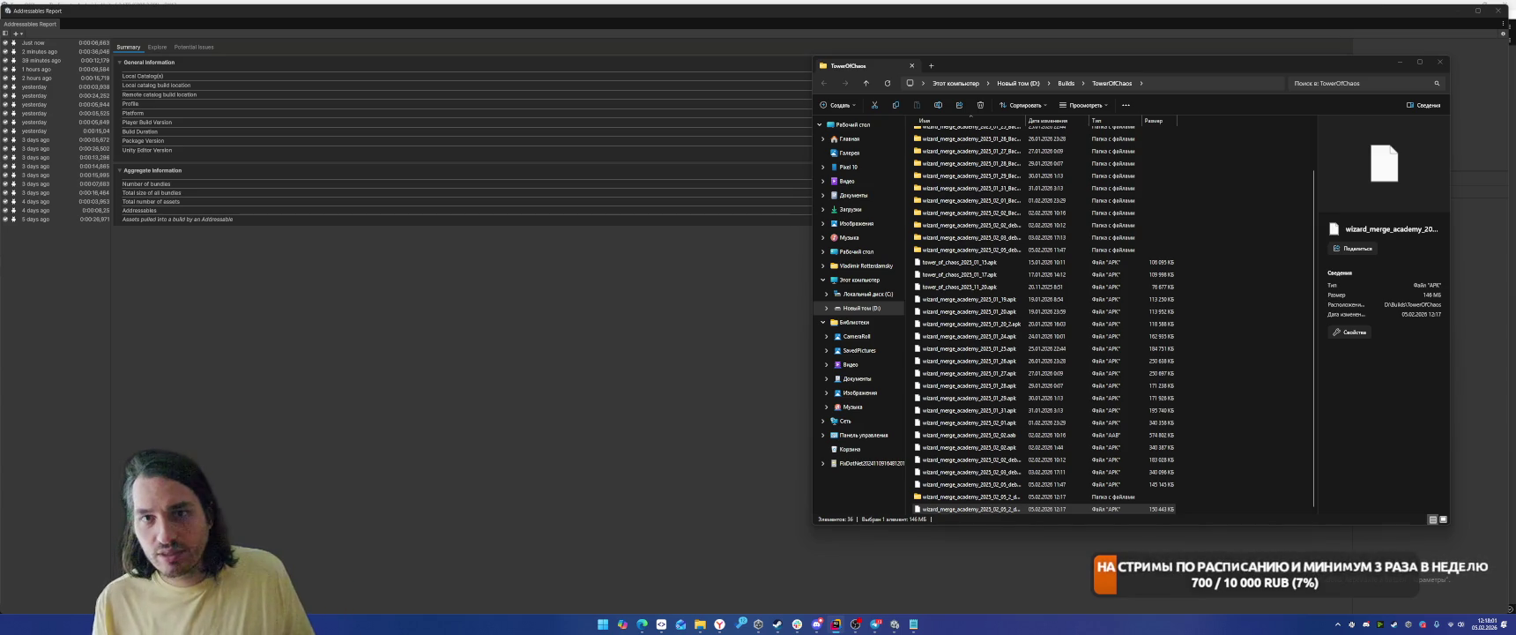
scroll(1178, 232, down, 6)
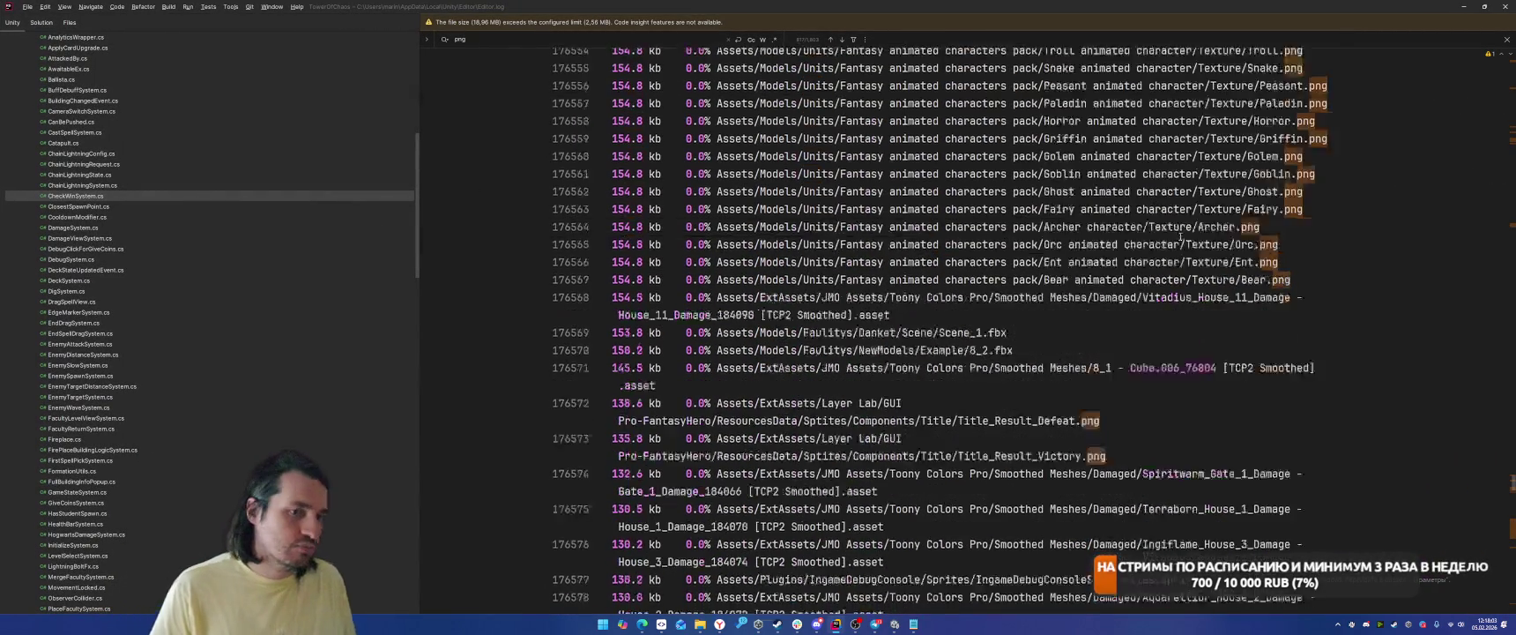
Search the log for 'Used assets and' to reach the asset size report.
key(ctrl+f)
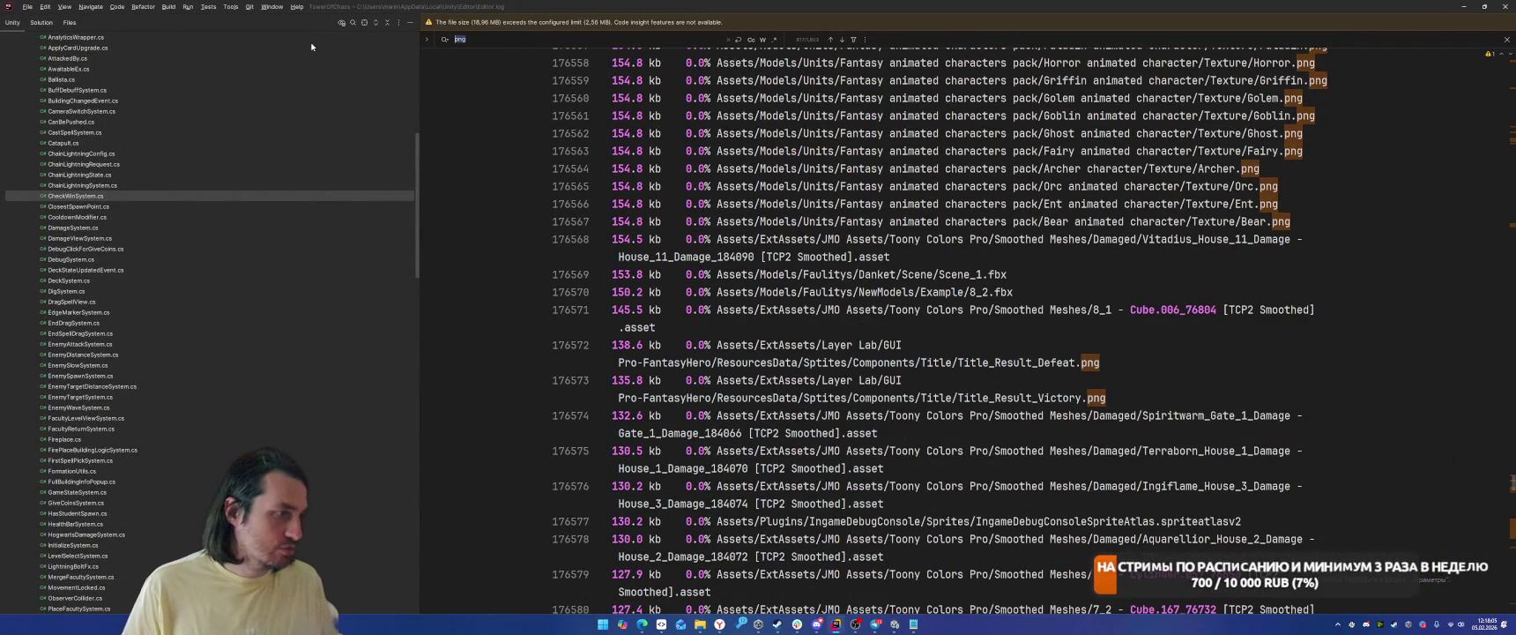
text(Used asse)
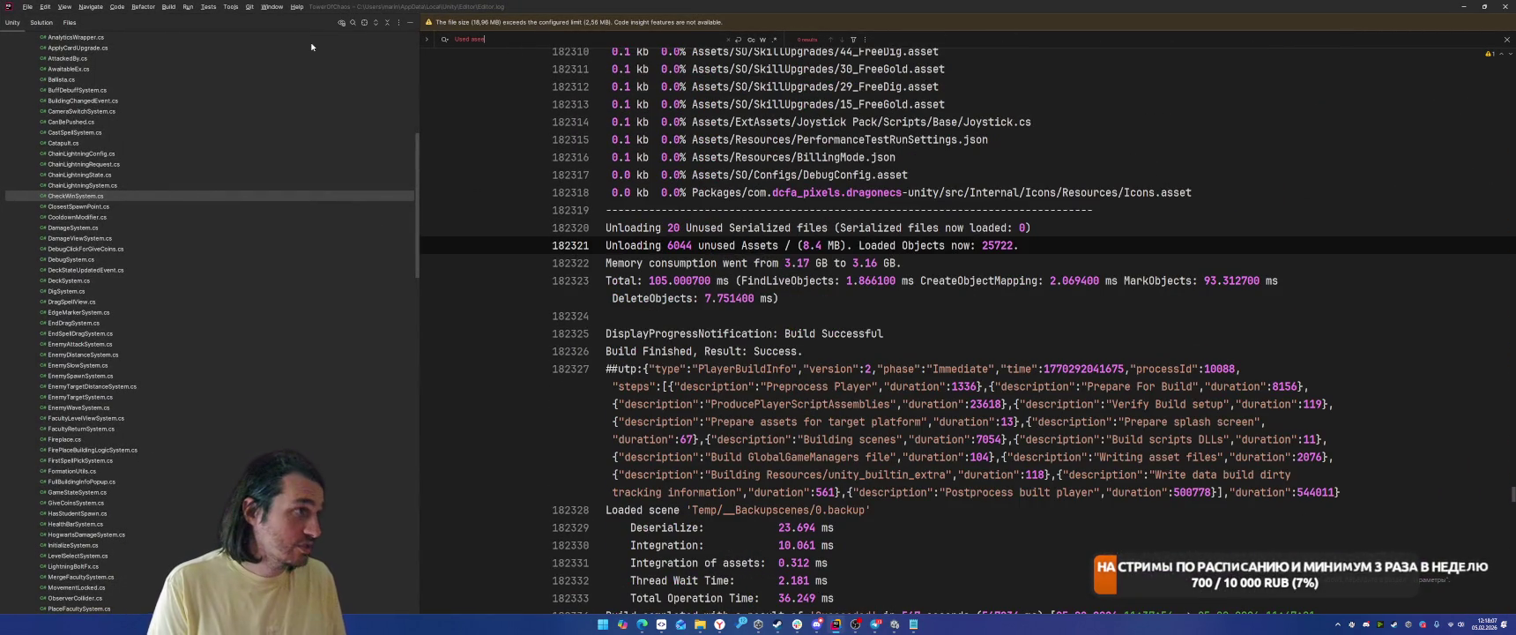
text(ts and)
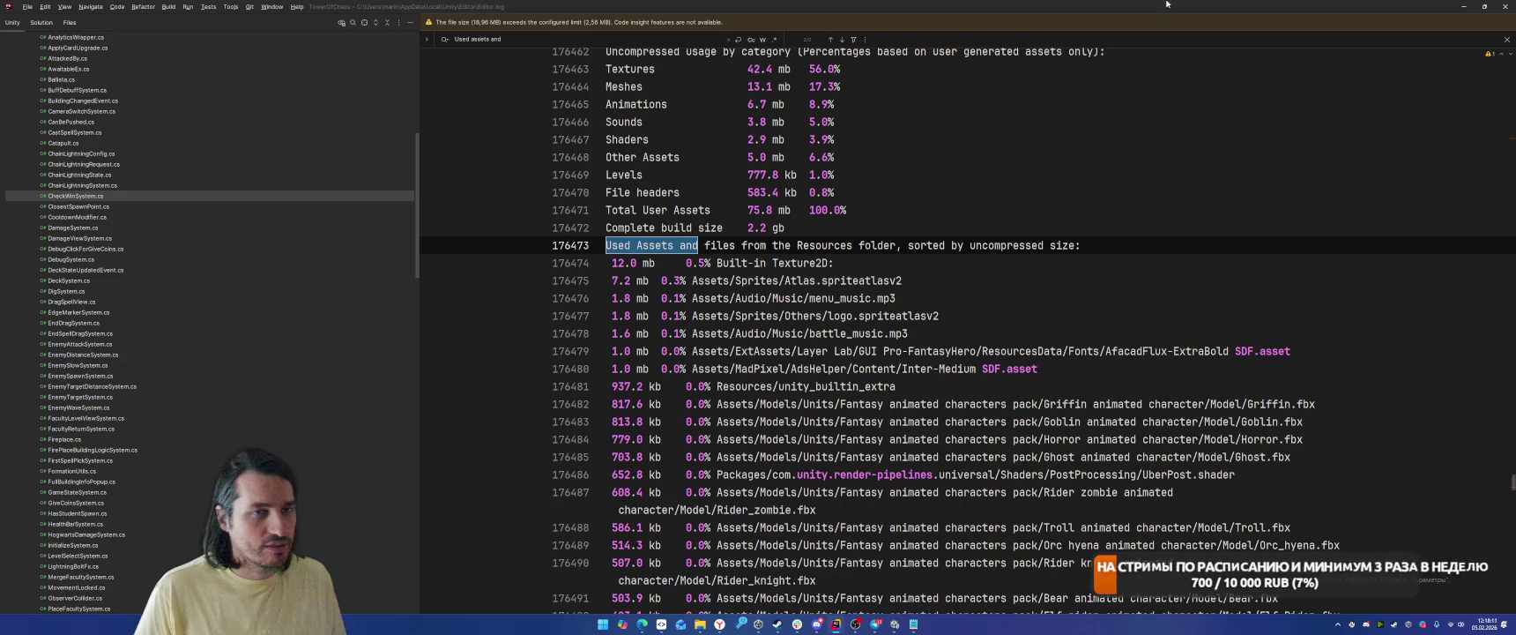
click(1506, 39)
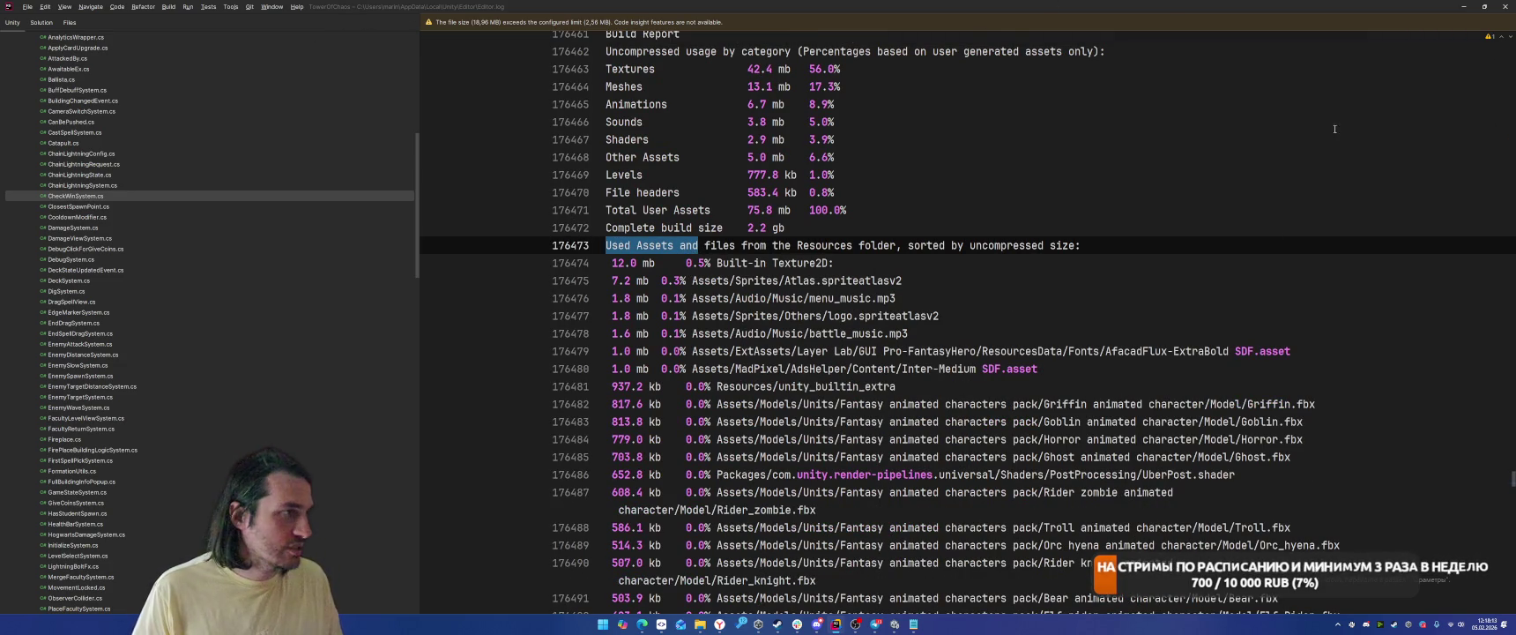
Load the fresh Editor.log from the Unity Editor folder into Rider and put Explorer away.
key(ctrl+F4)
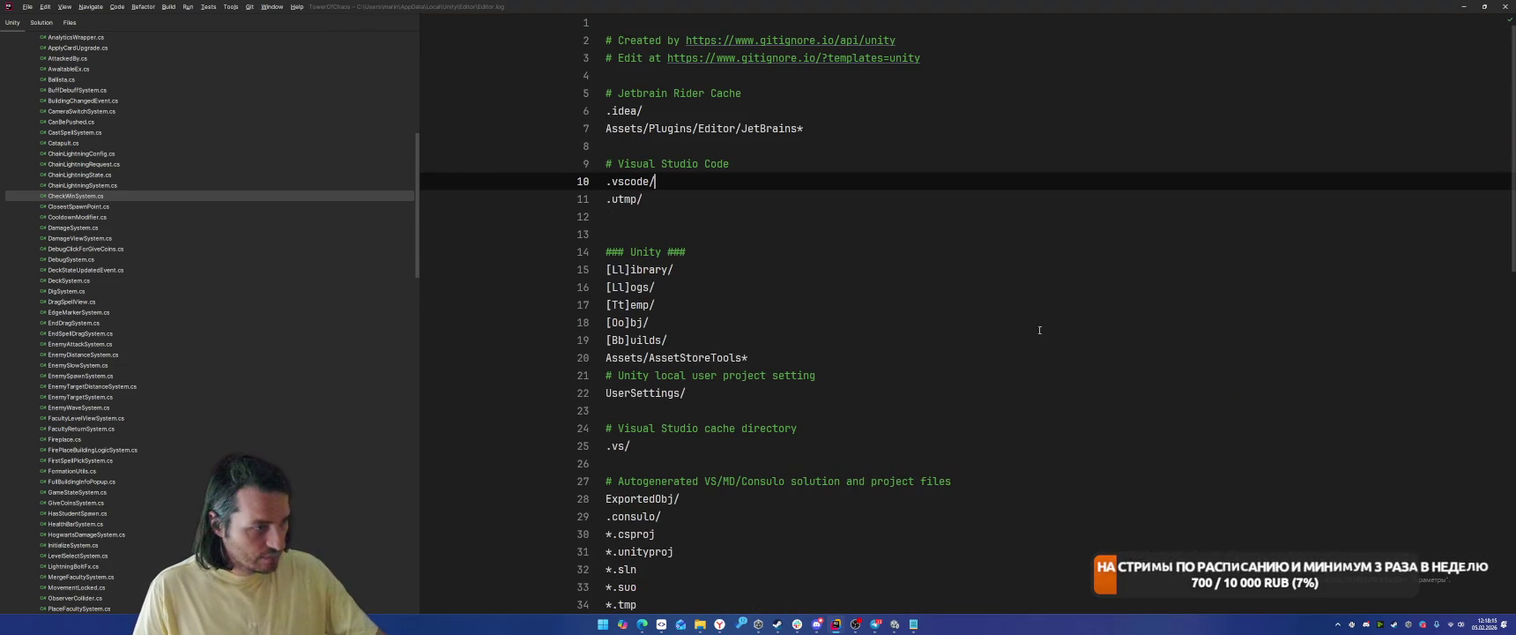
mouse_move(699, 628)
click(737, 581)
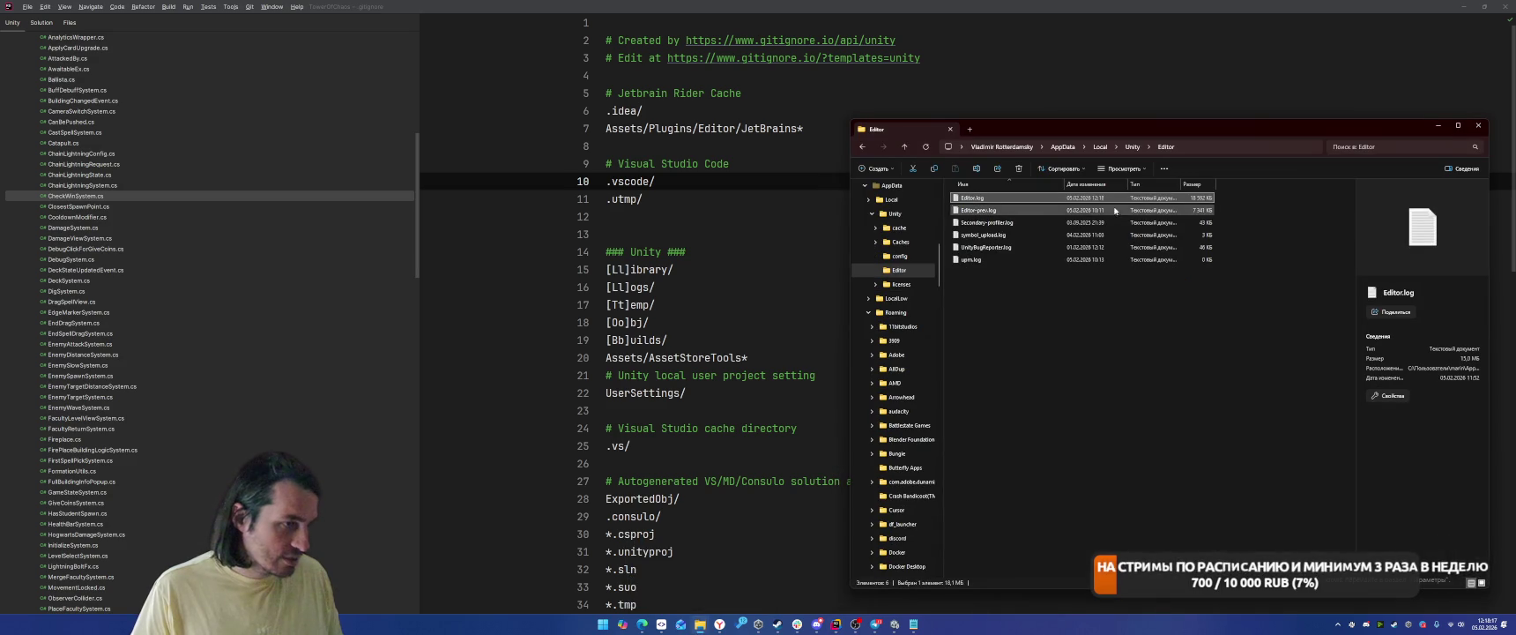
drag(972, 197, 617, 202)
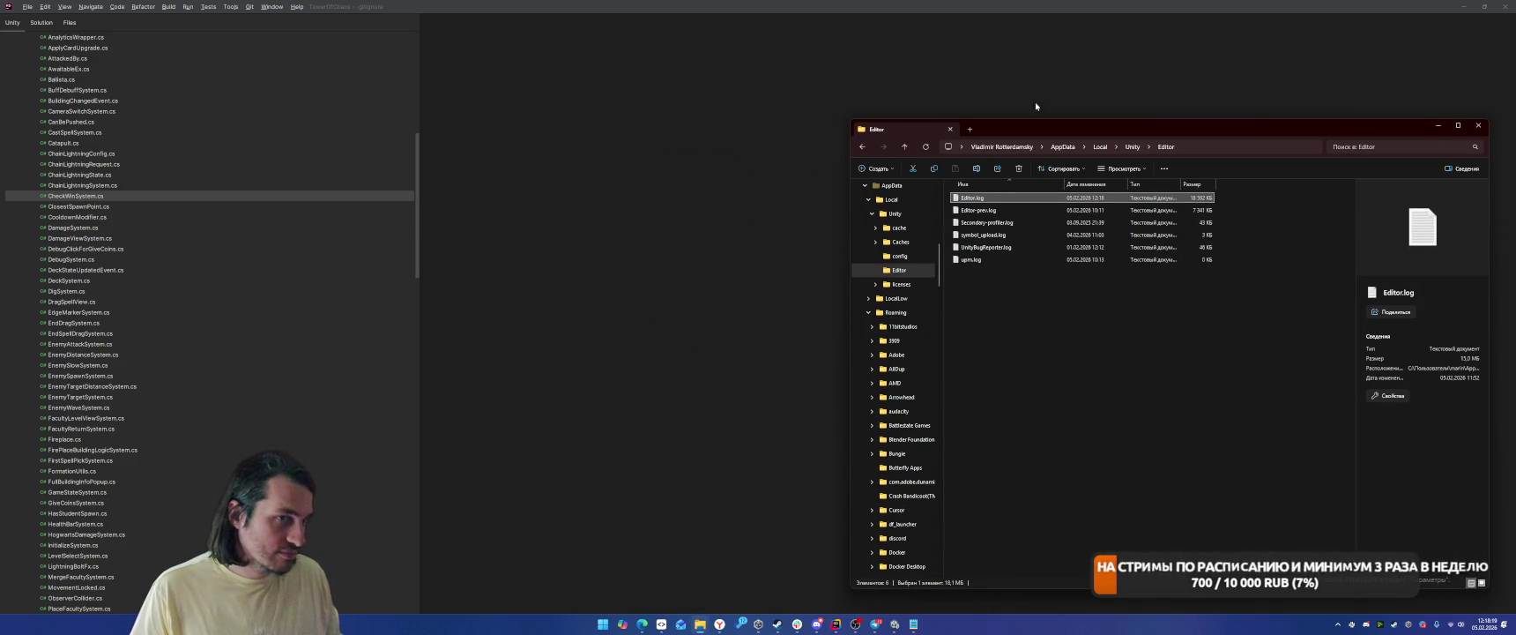
click(1437, 130)
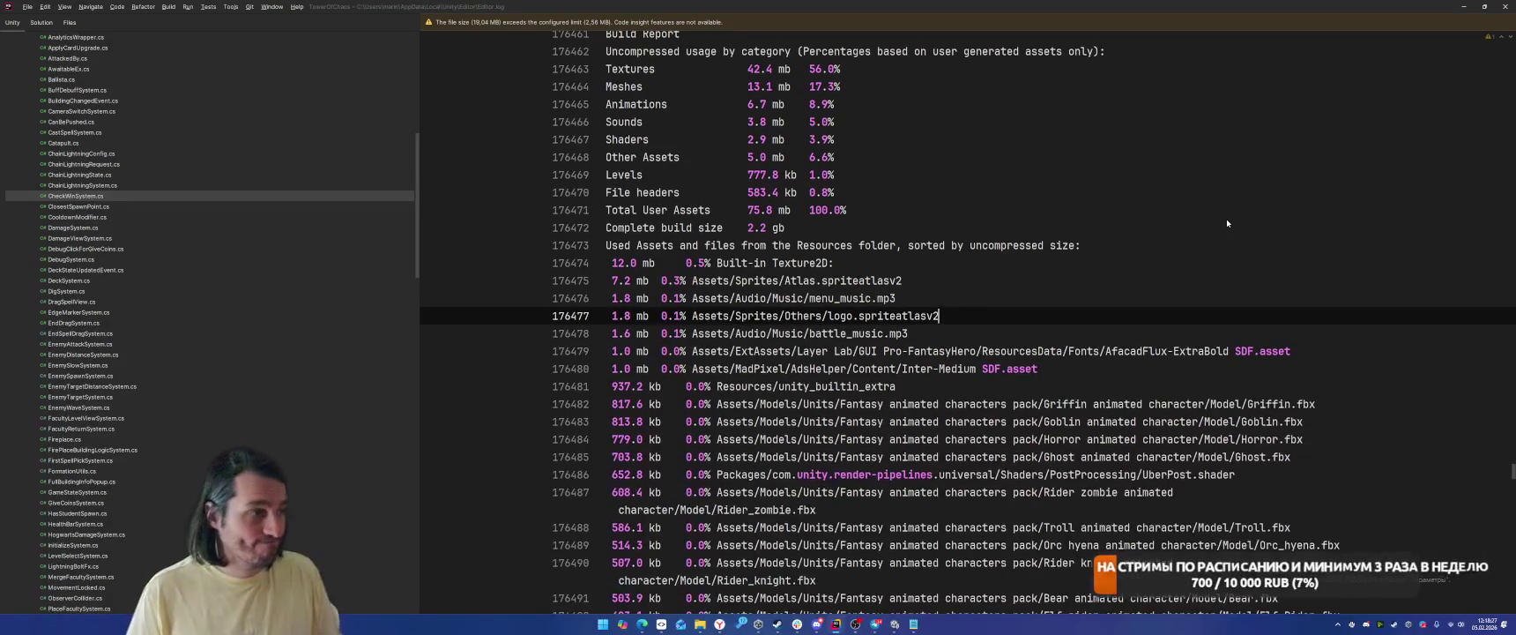
click(1285, 241)
Jump between the 'Used assets and' build reports to compare the earlier and latest builds.
key(ctrl+f)
text(Used assets and)
key(Return)
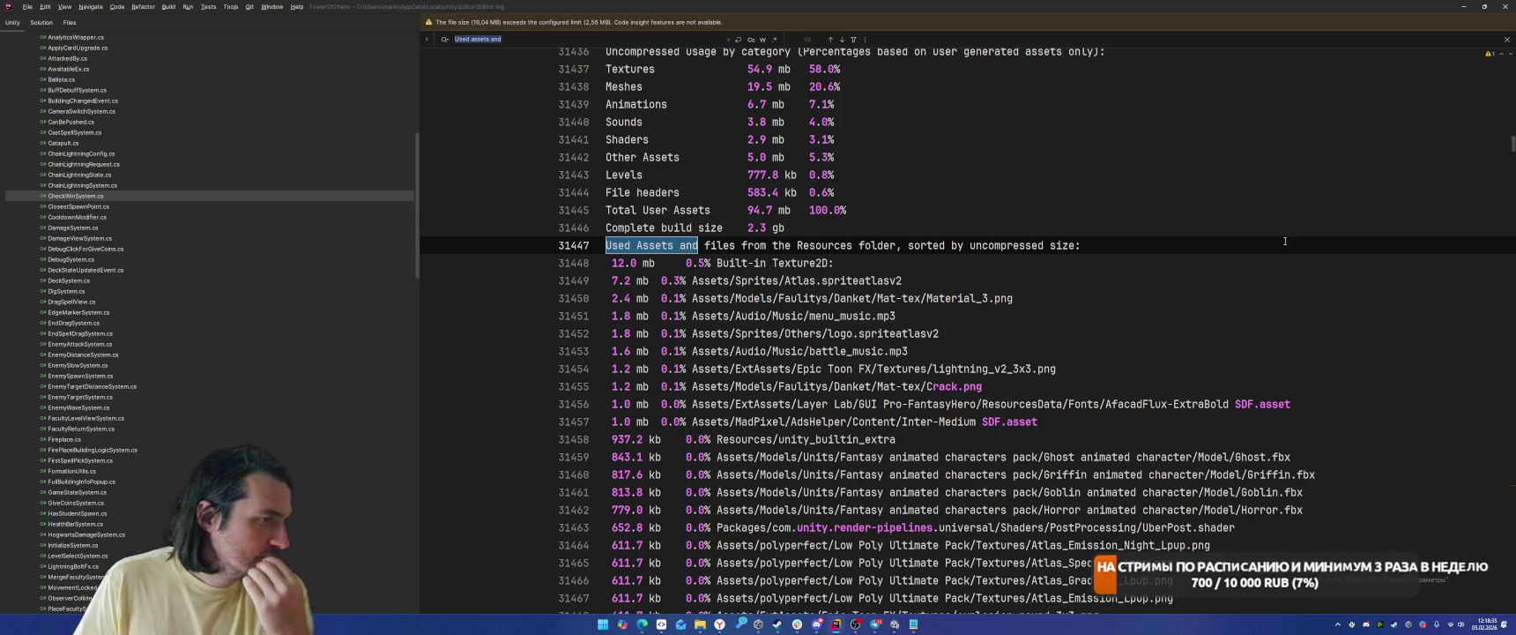
key(Return)
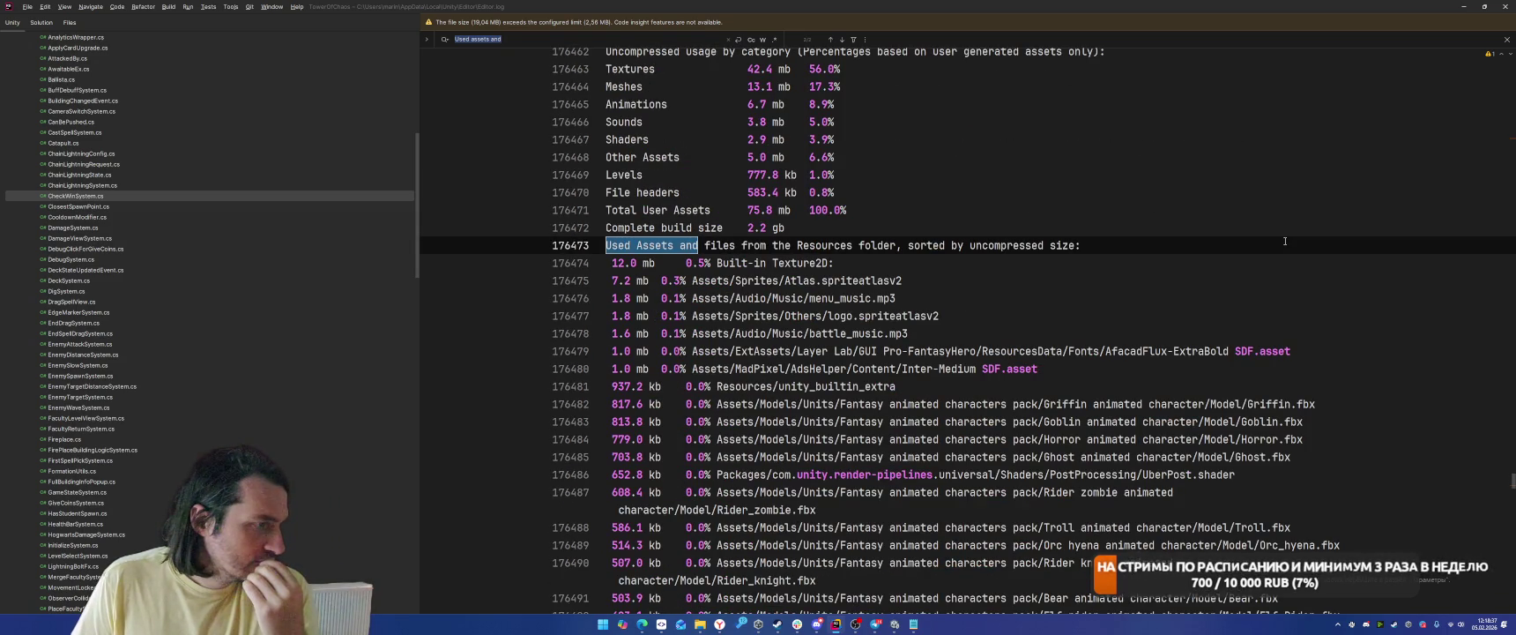
key(Return)
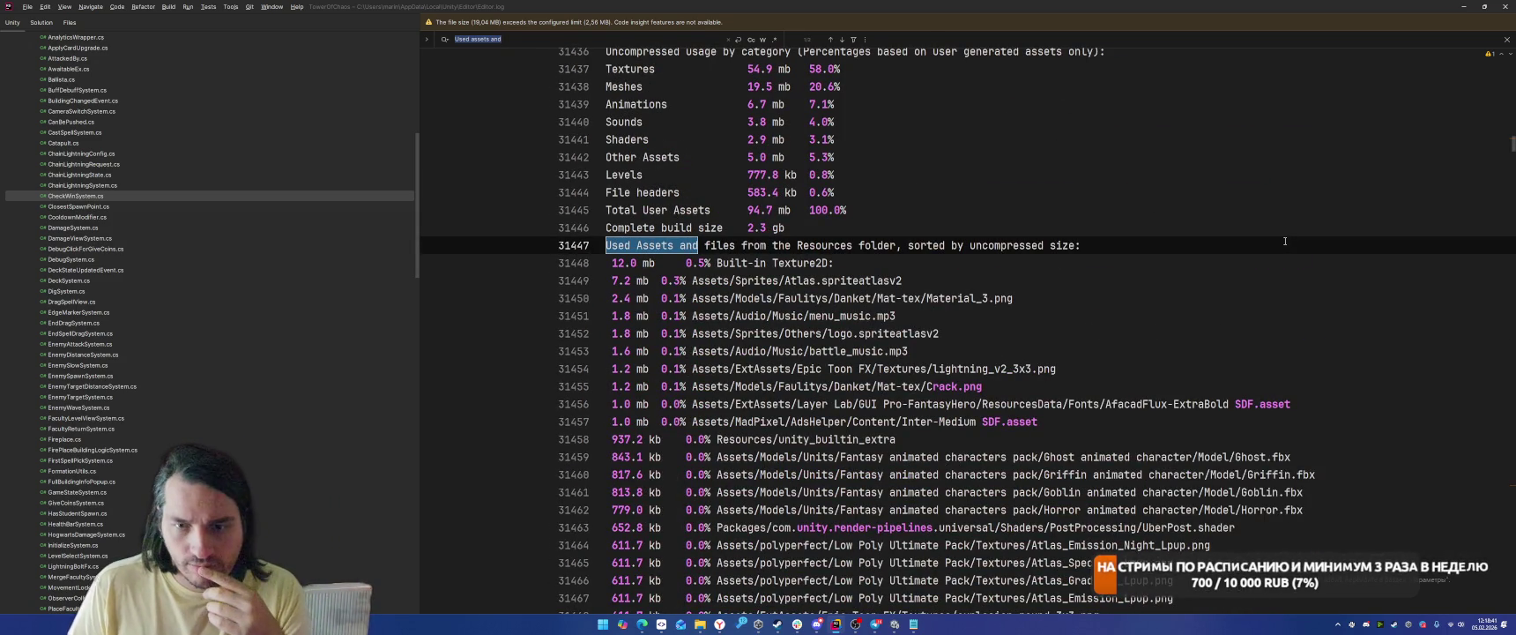
scroll(1279, 252, down, 2)
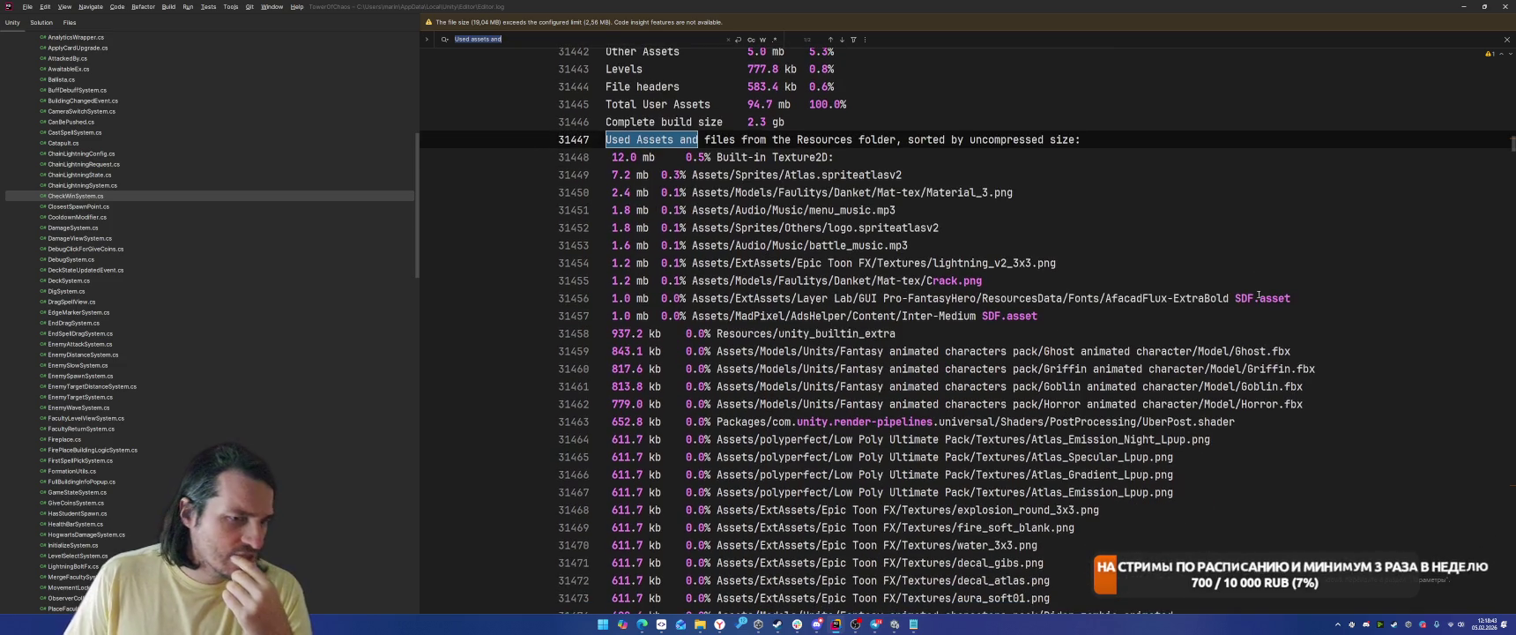
click(1505, 39)
Return to the log's latest 2.2 gb build report, then switch to the Addressables Report.
click(1466, 10)
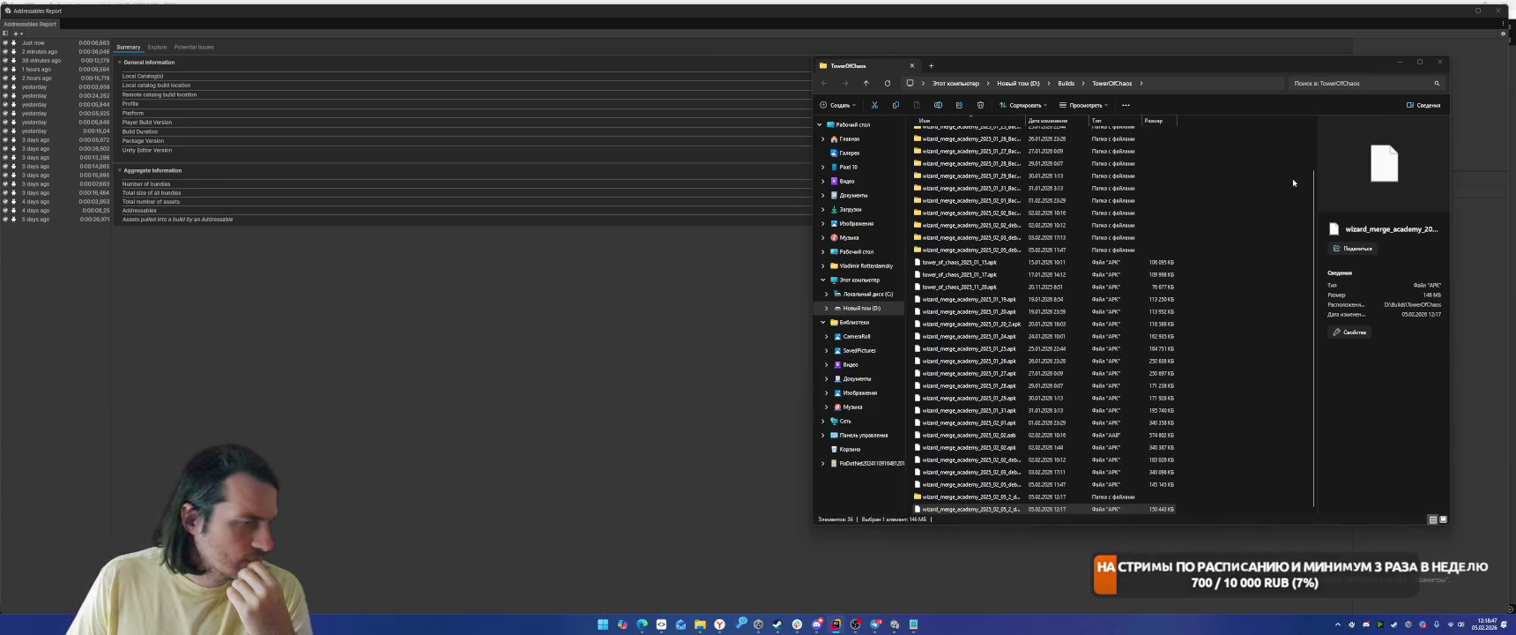
click(1398, 63)
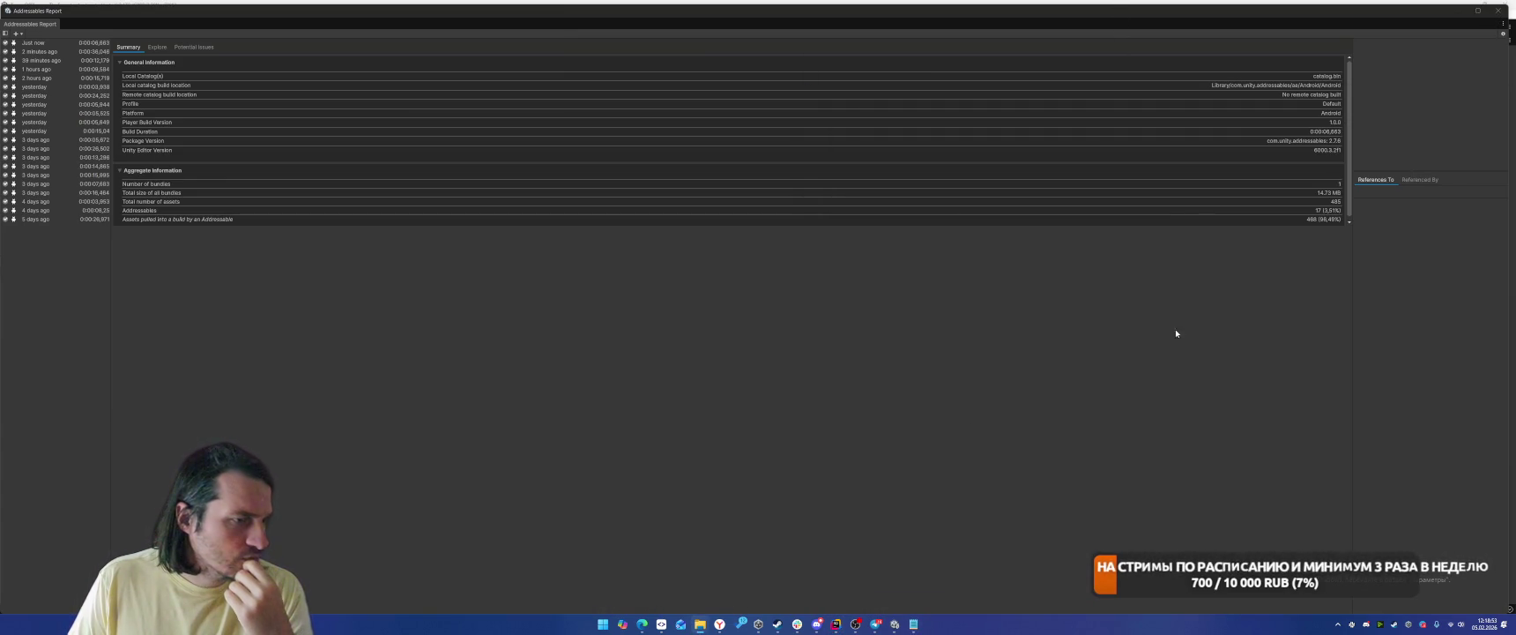
click(836, 623)
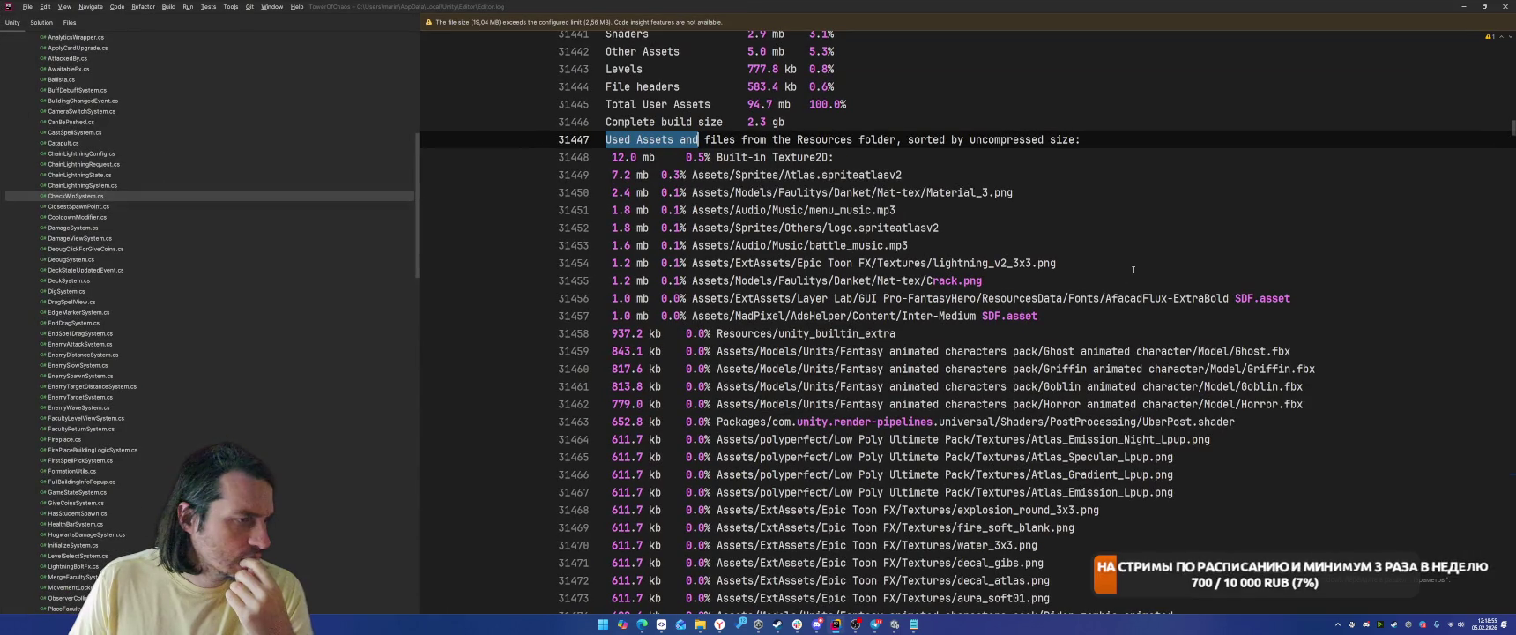
key(End)
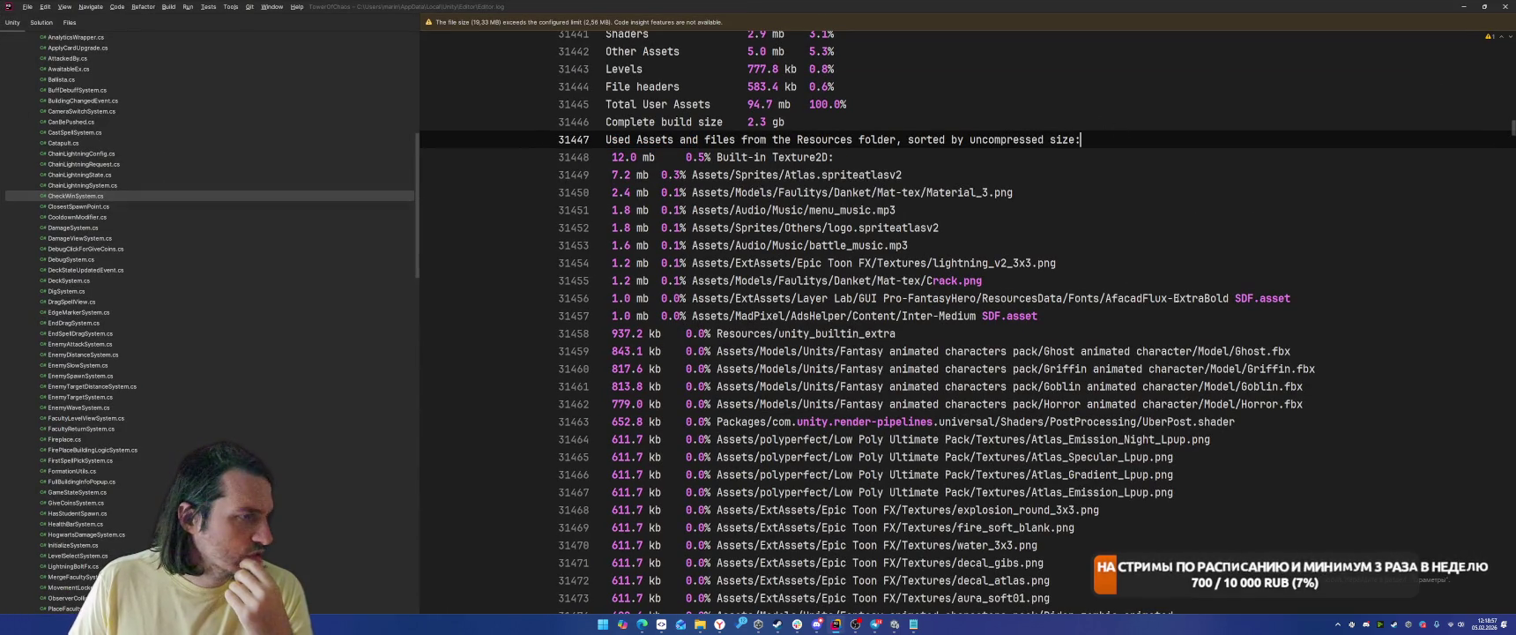
key(F3)
key(F3)
key(F3)
key(F3)
key(F3)
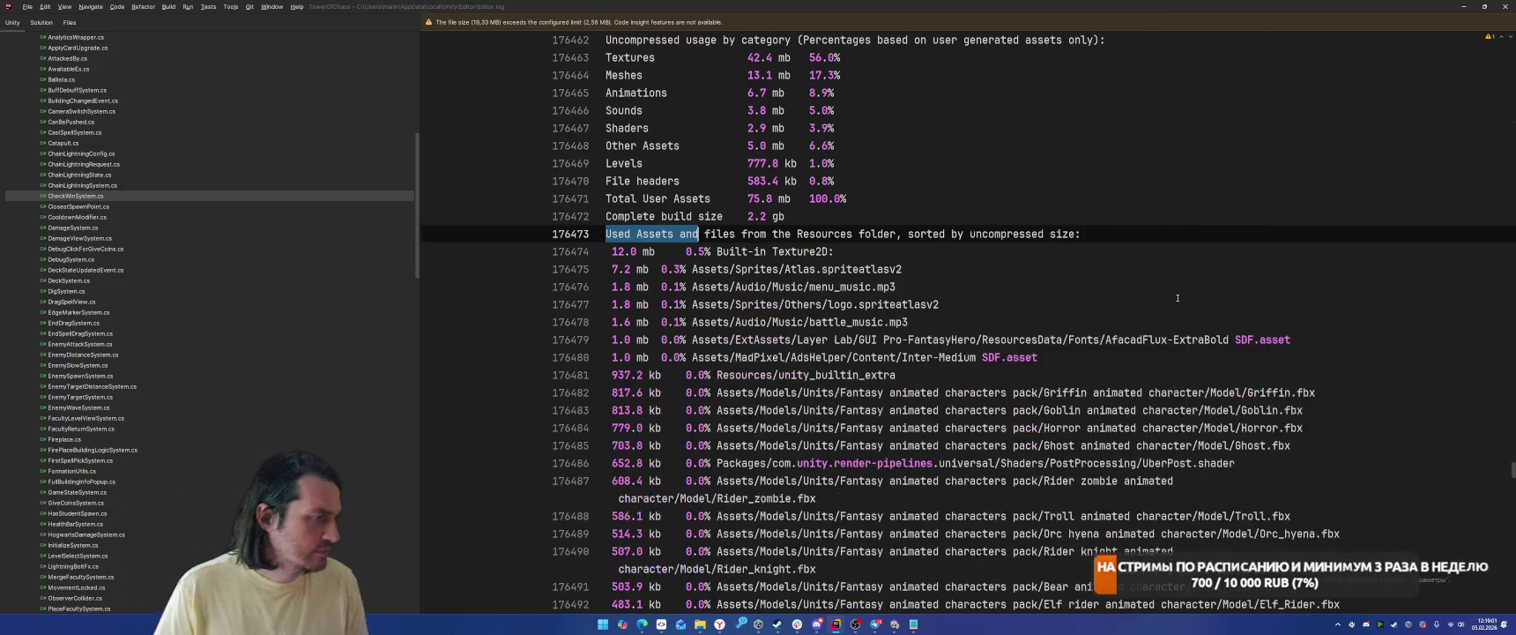
scroll(1176, 298, down, 9)
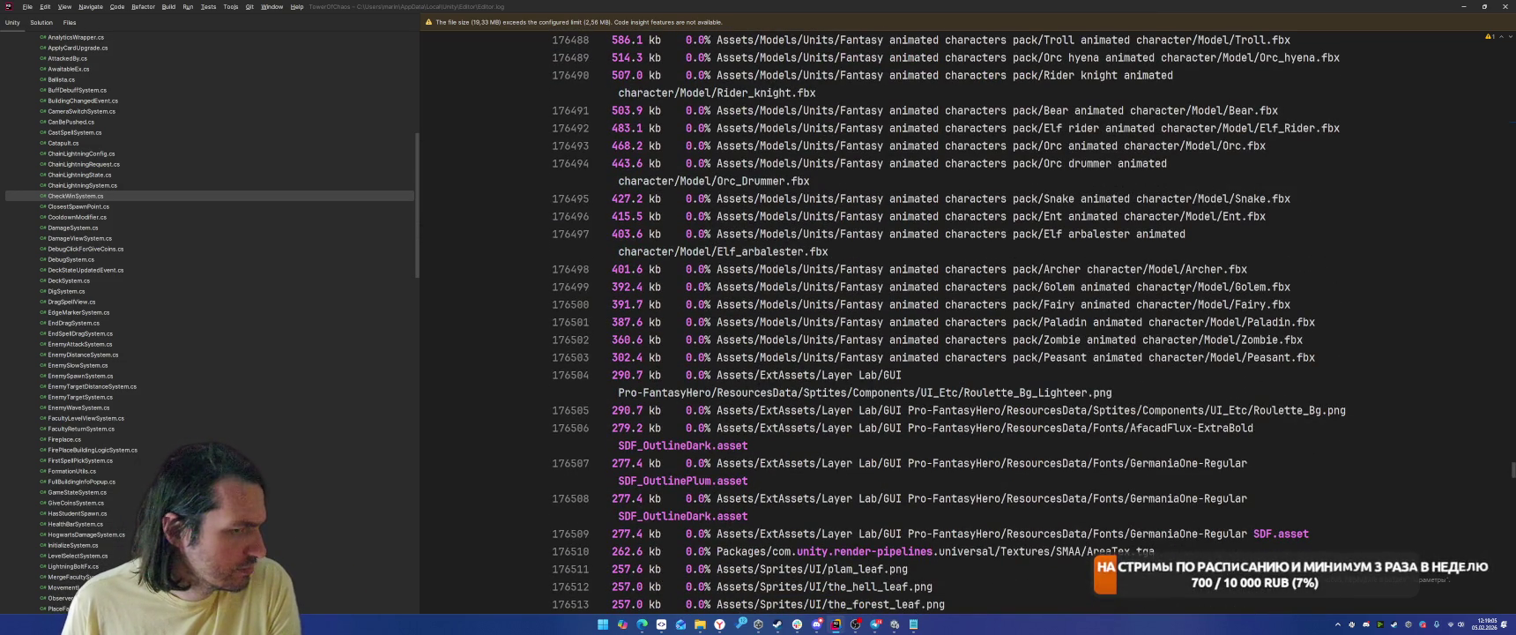
scroll(1182, 290, up, 6)
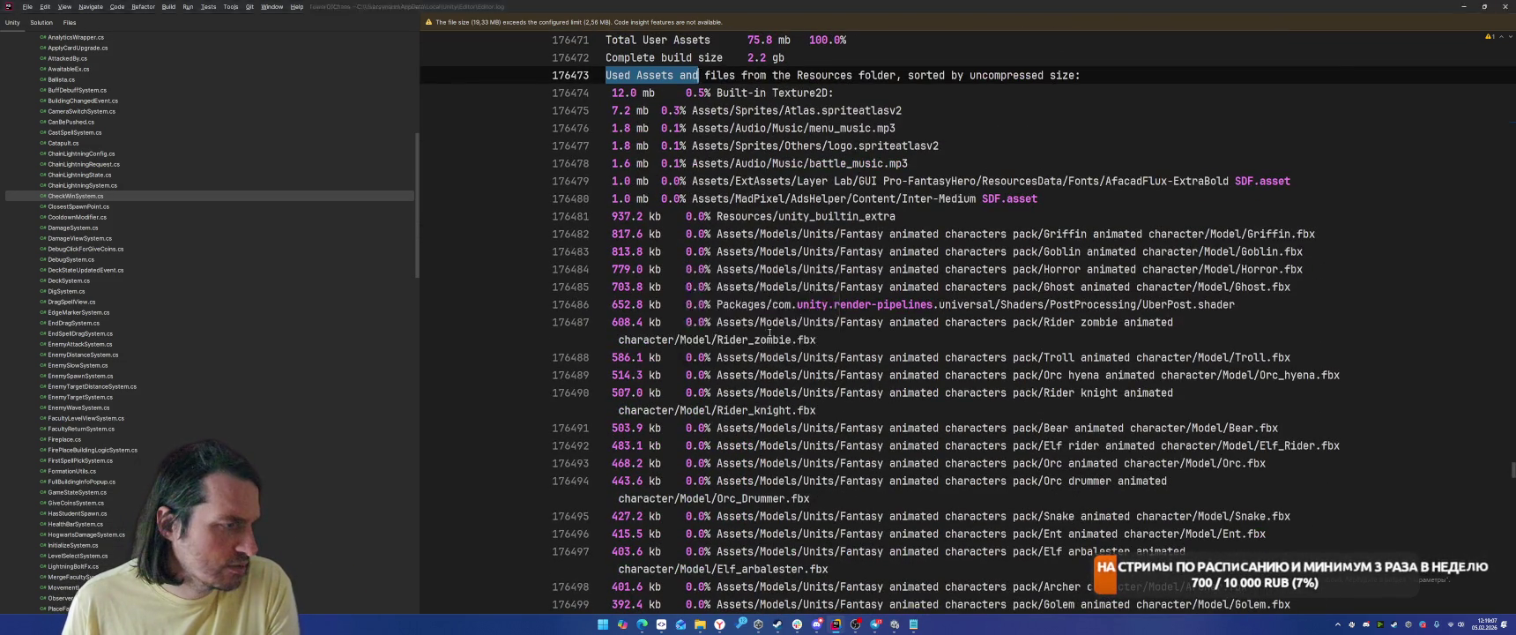
key(alt+Tab)
Restore the Addressables Report window and open Editor.log from the Unity Editor folder in Notepad.
mouse_move(913, 625)
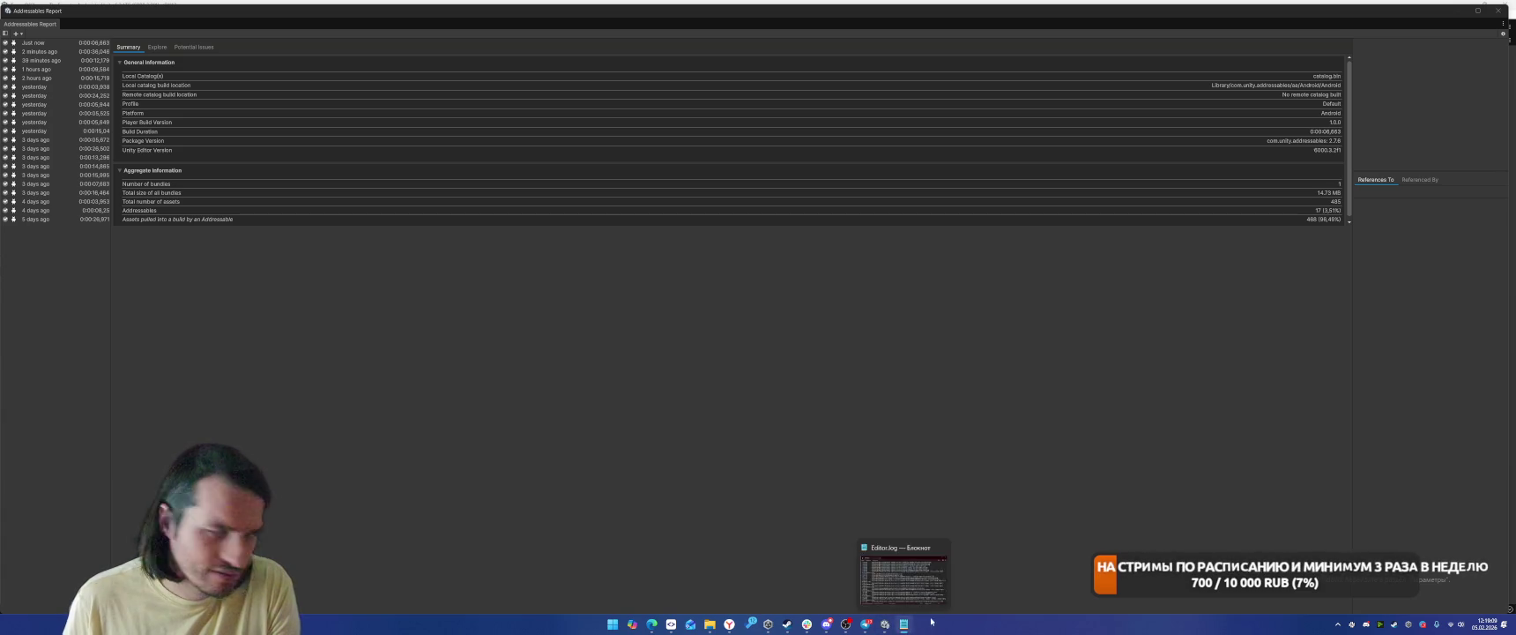
key(super+Down)
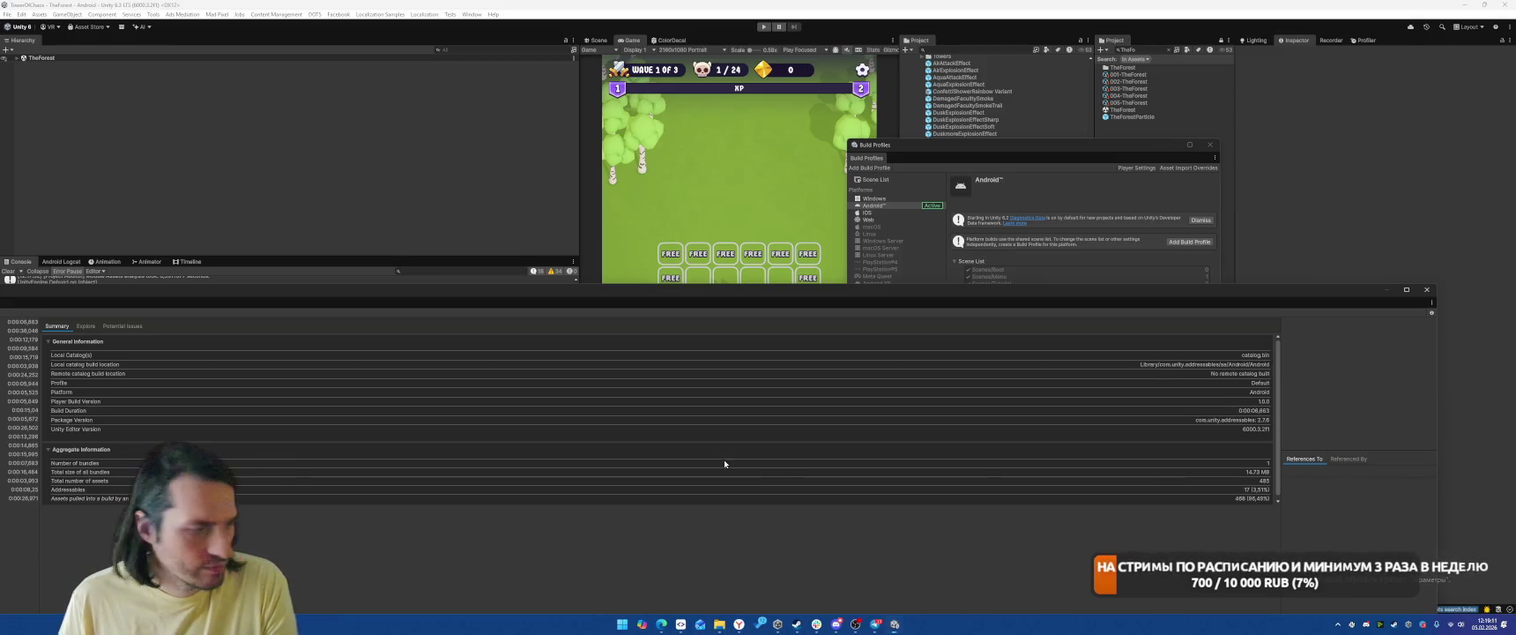
mouse_move(720, 624)
click(756, 571)
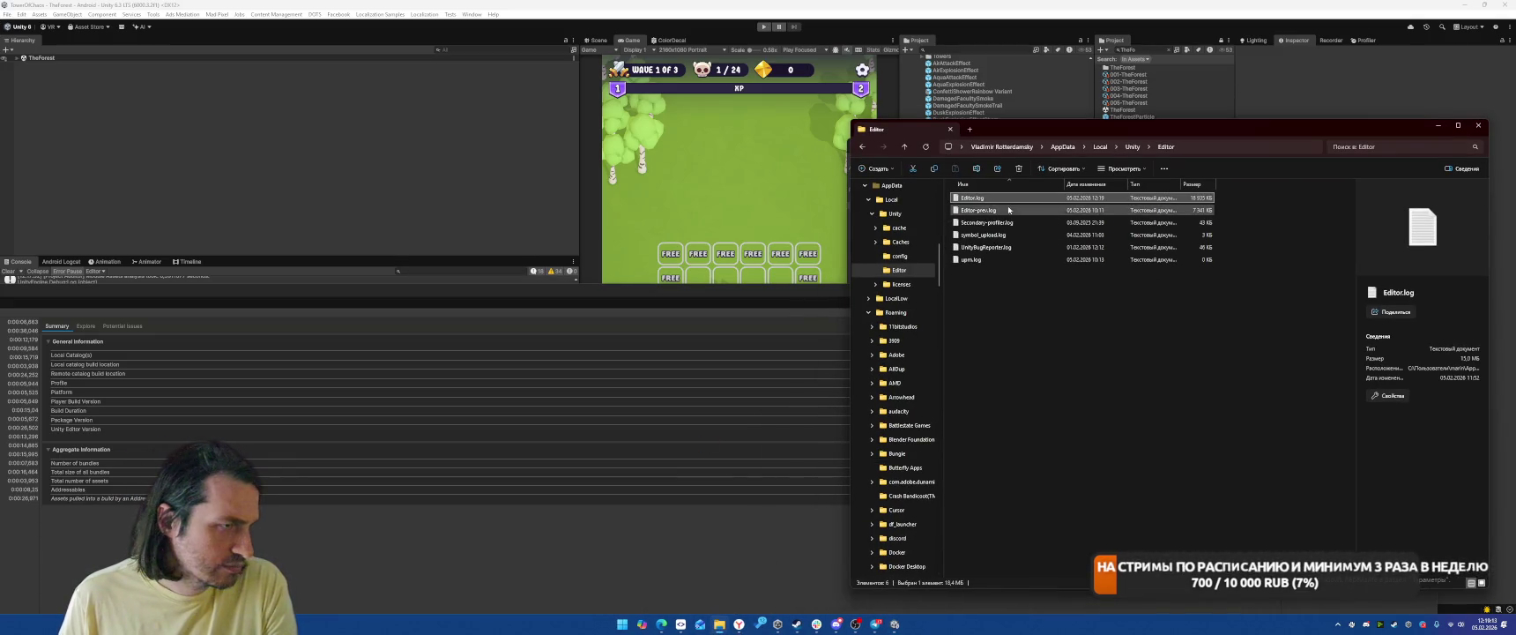
double_click(971, 199)
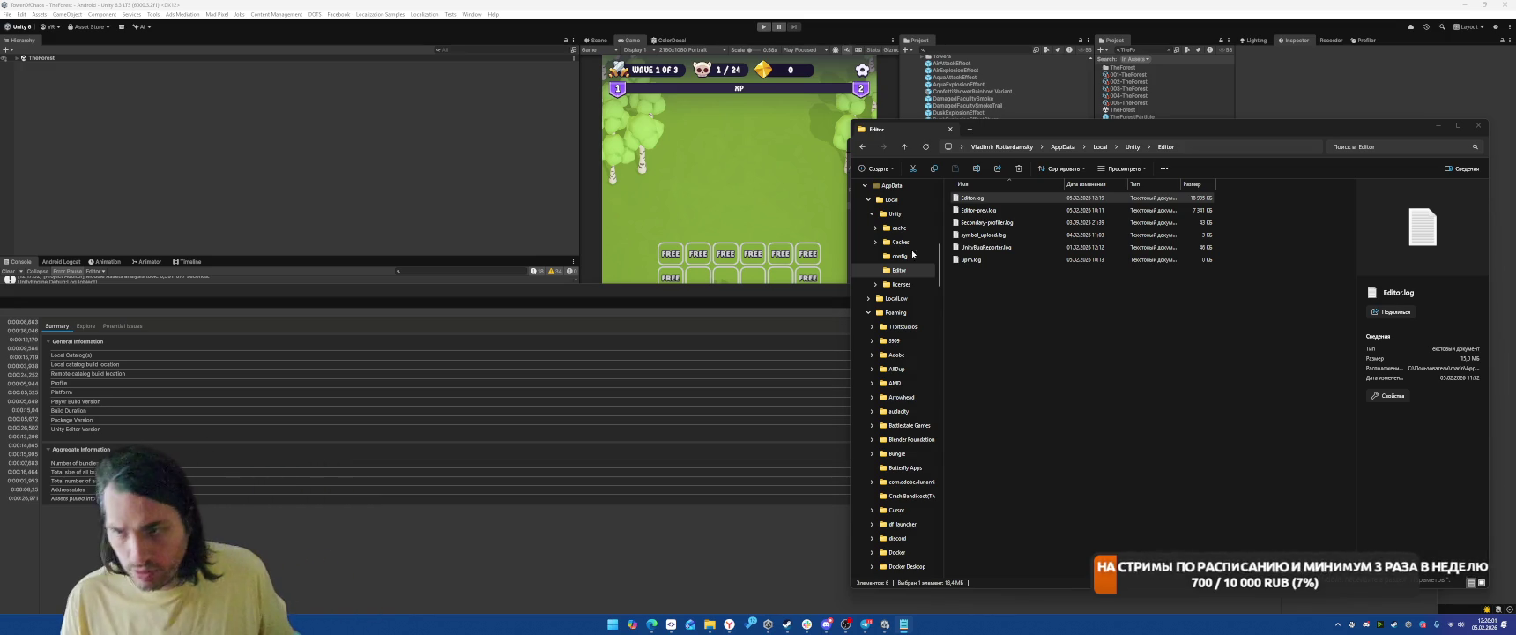
click(996, 47)
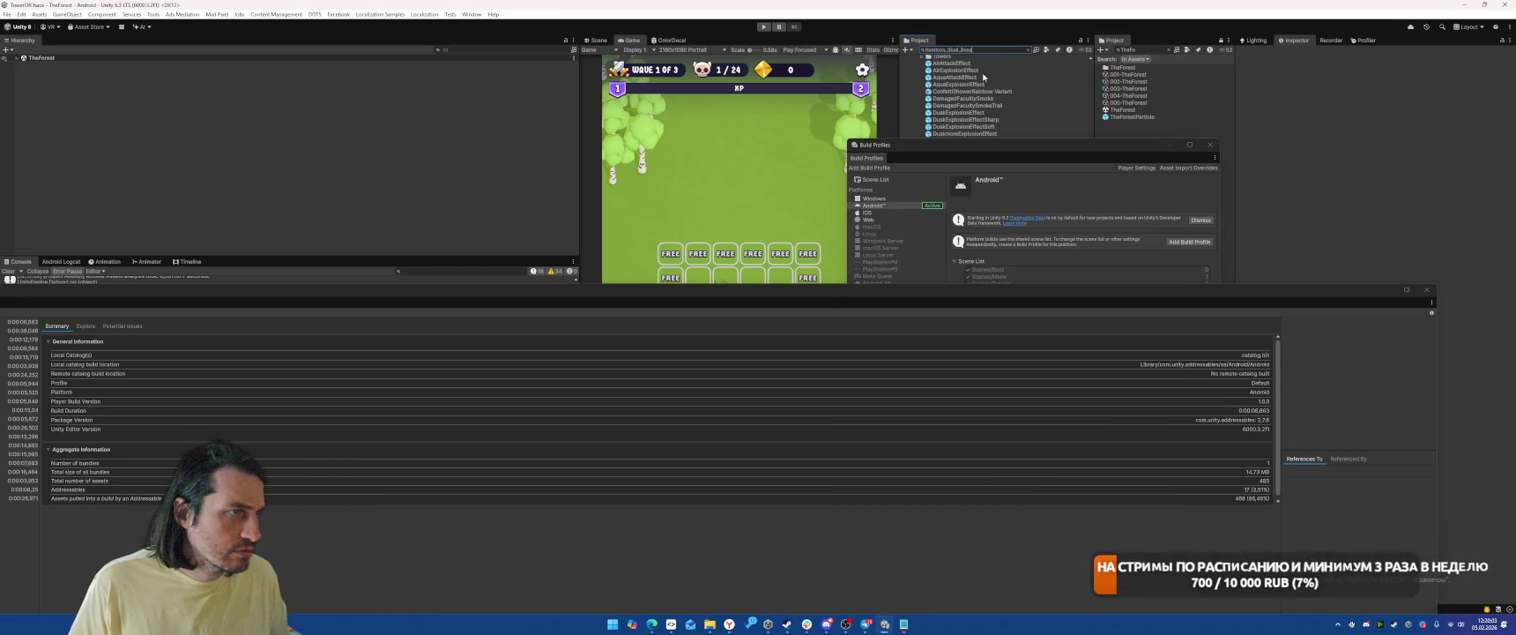
Filter the Project for ItemIcon_Skull_Boss and close Build Profiles and the Addressables report.
text(ItemIcon_Skull_Boss)
click(1209, 144)
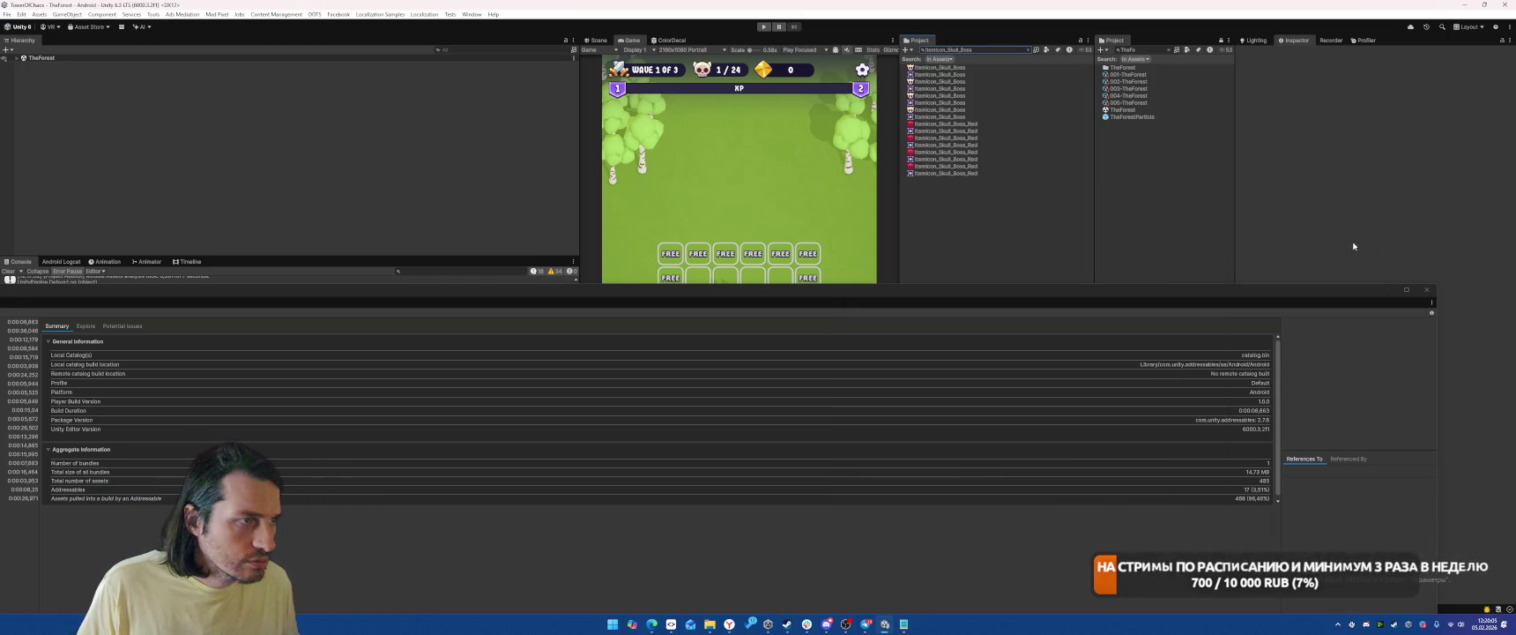
click(1427, 289)
Compare the import settings of the ItemIcon_Skull_Boss texture versions.
click(959, 110)
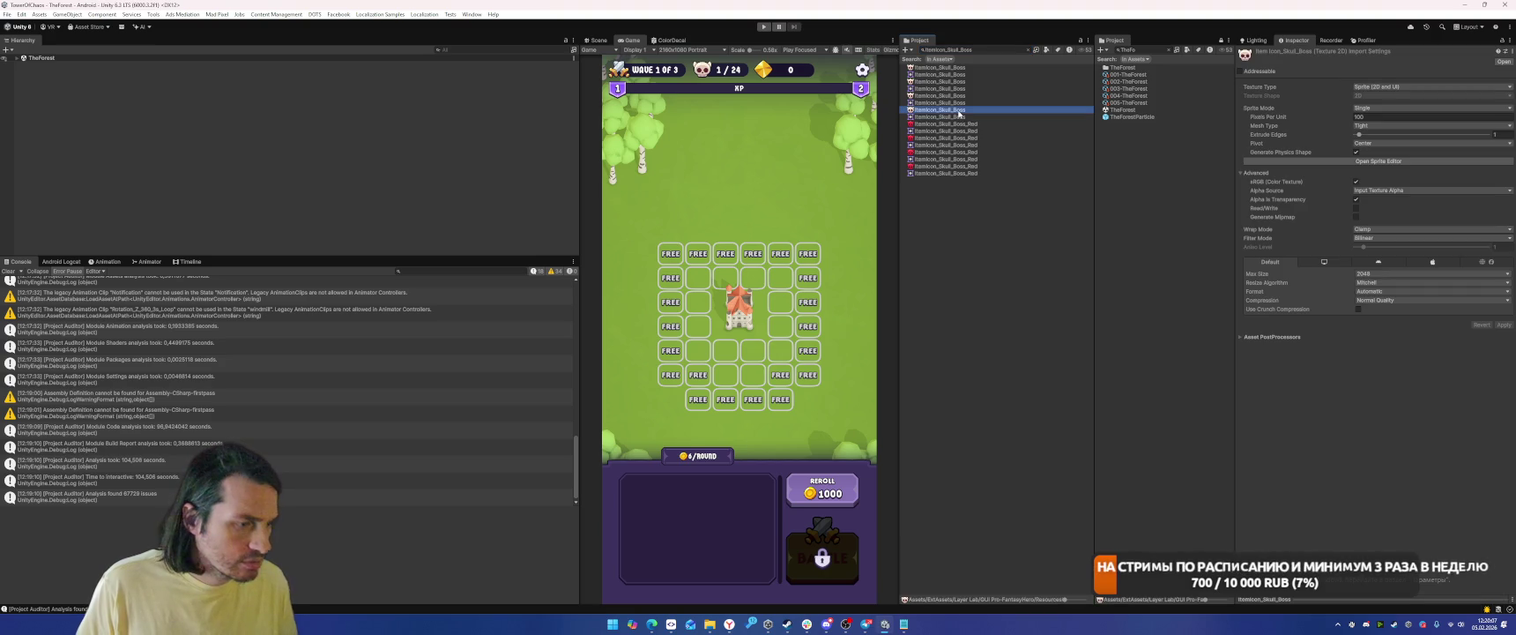
key(Up)
key(Up)
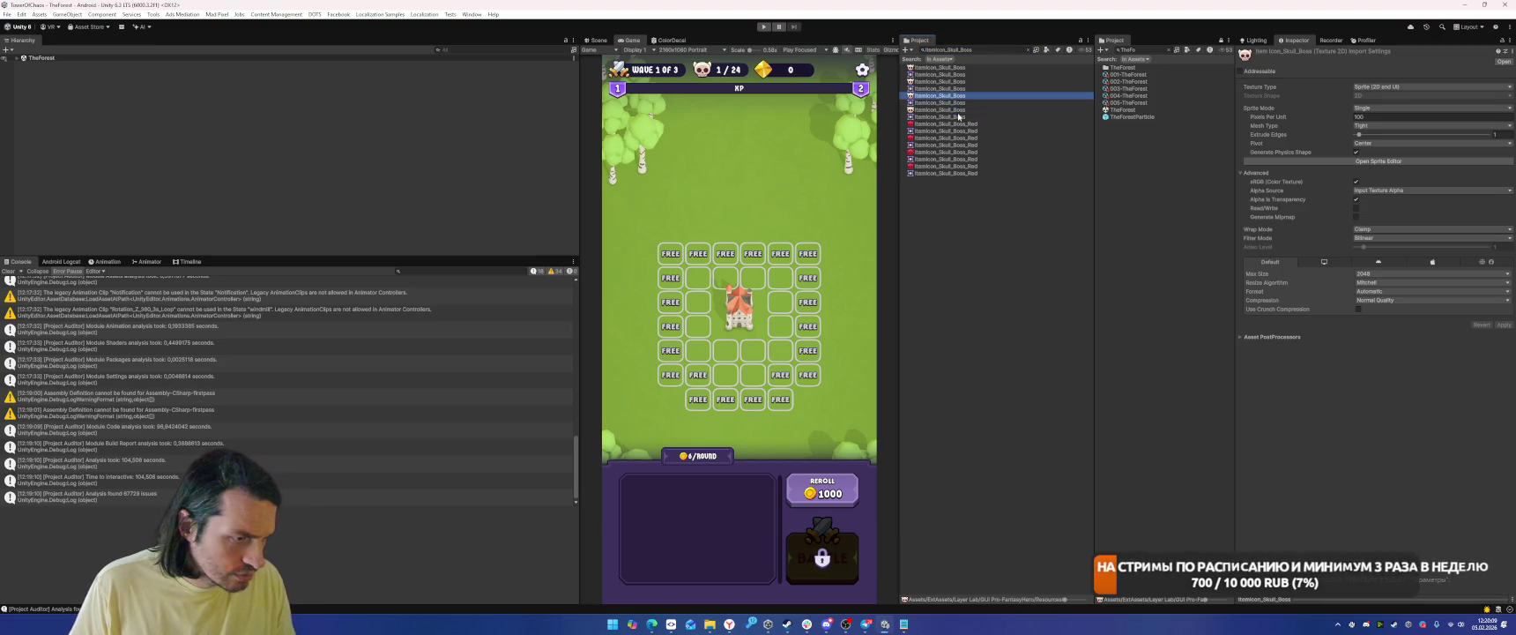
key(Down)
key(Down)
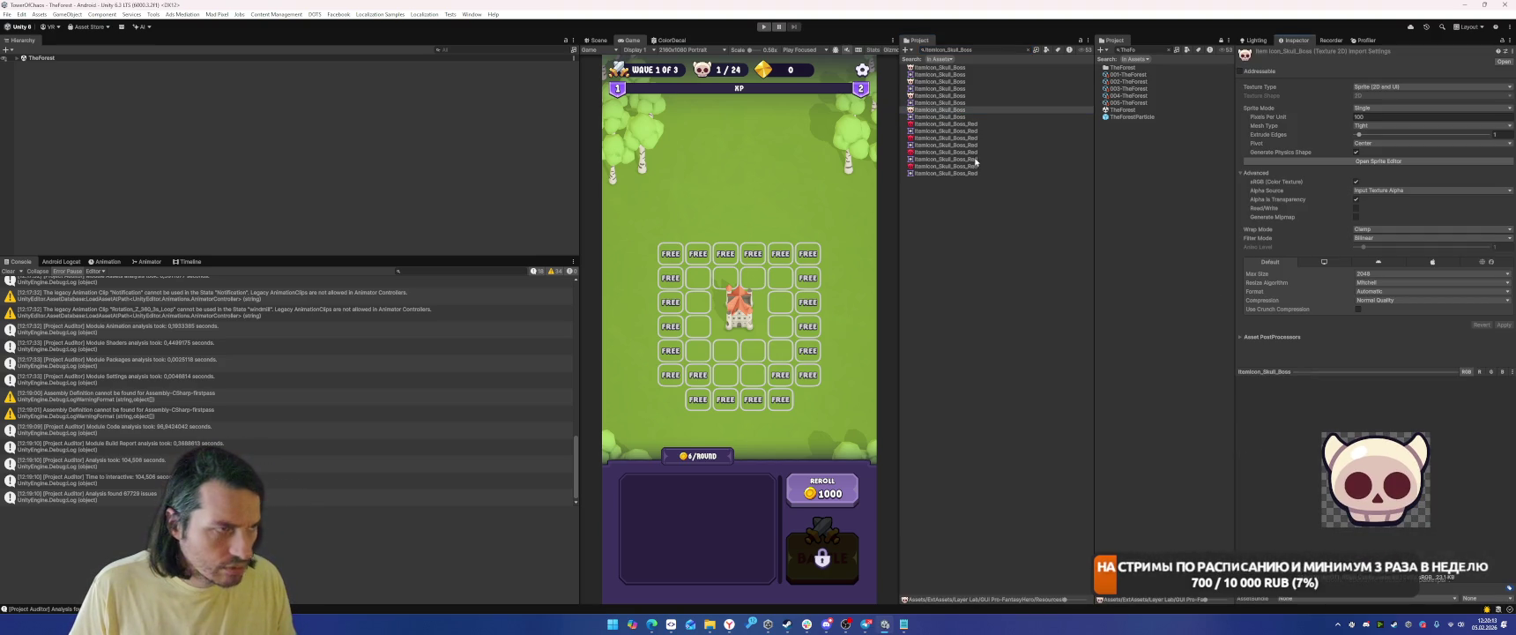
click(954, 97)
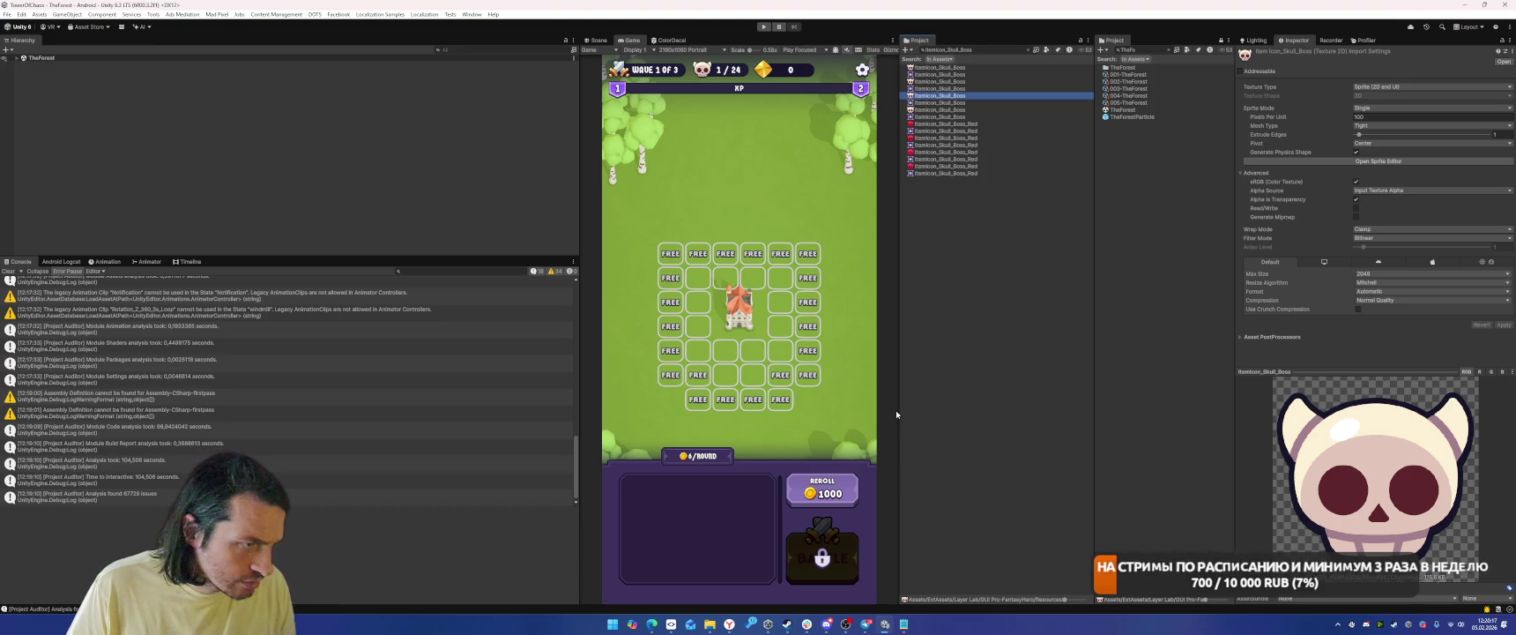
drag(898, 413, 707, 396)
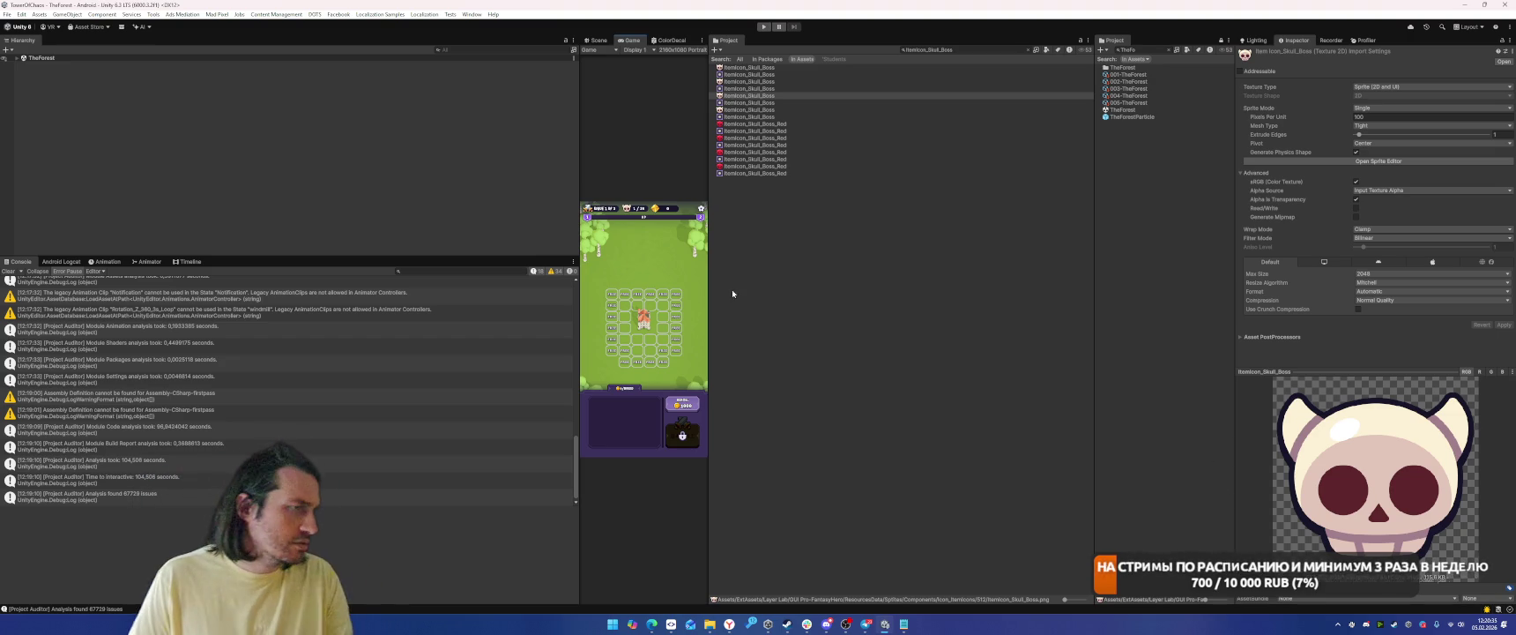
key(Up)
key(Up)
key(Up)
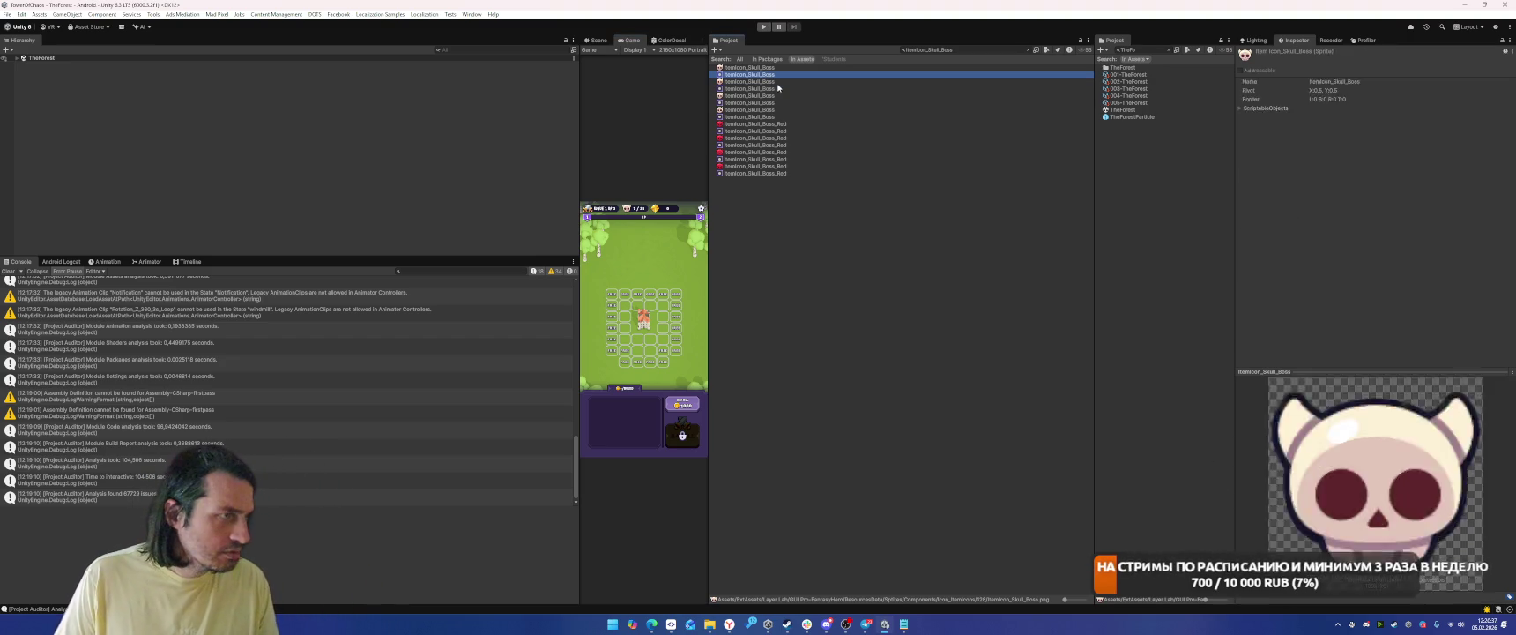
key(Down)
key(Down)
key(Down)
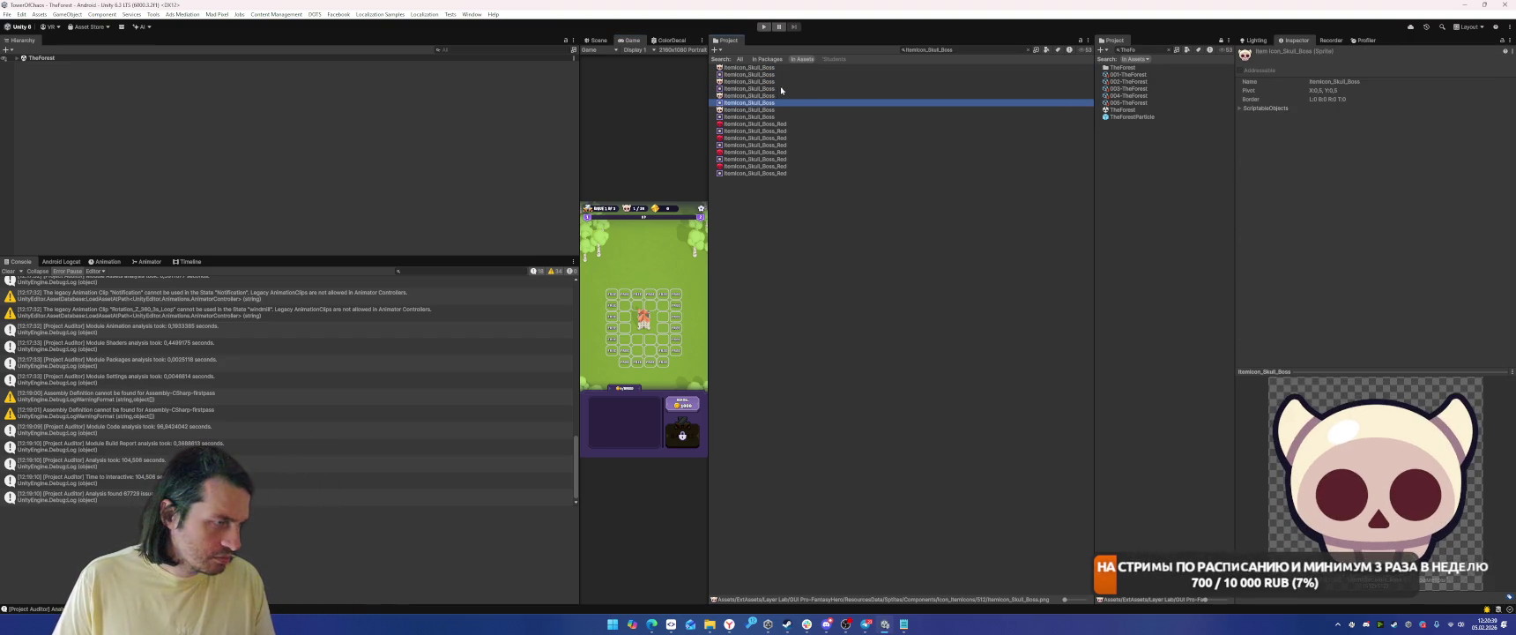
key(Down)
key(Down)
key(Down)
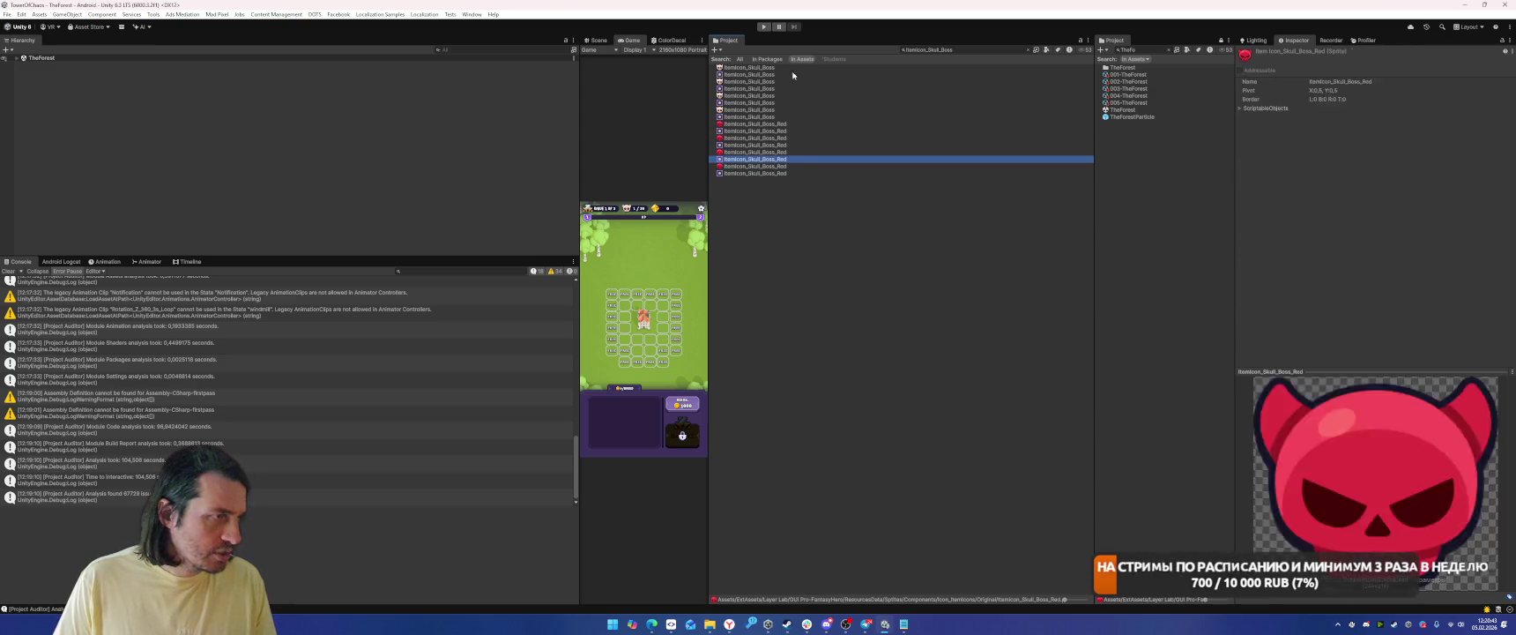
click(757, 96)
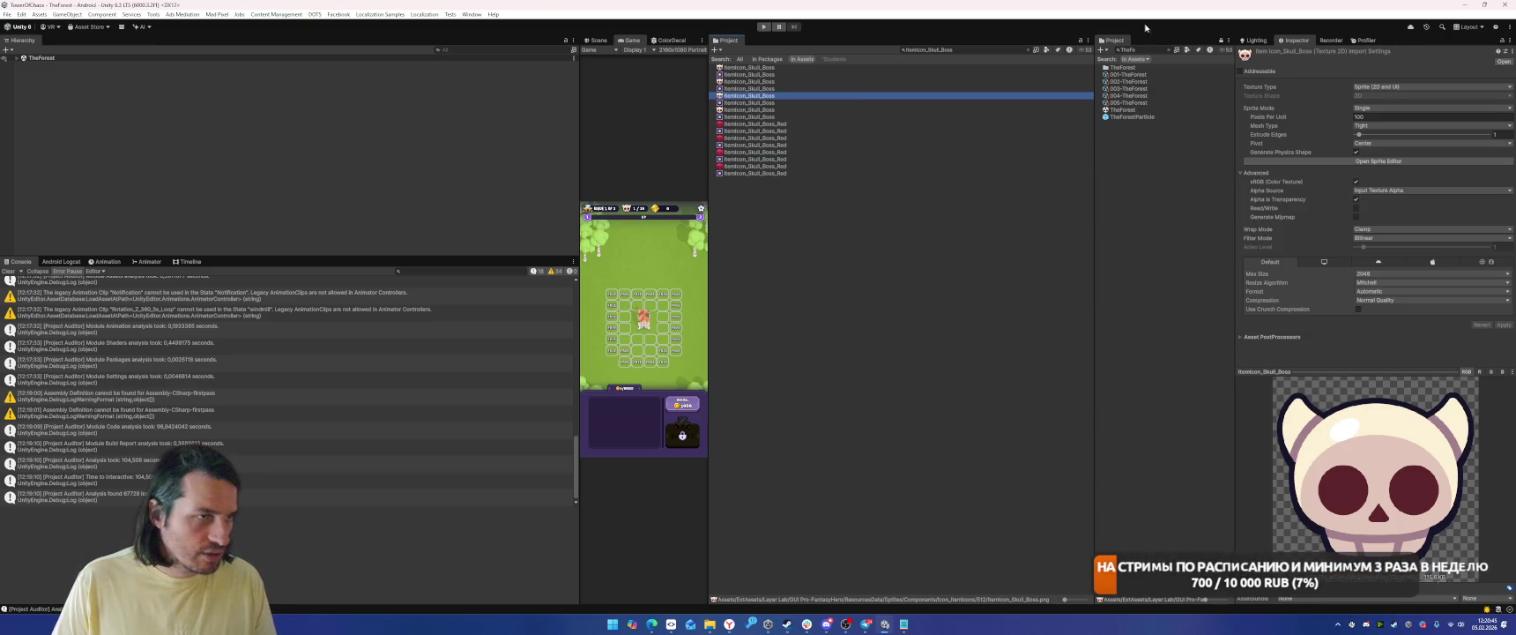
Browse to the Sprites/UI2 folder and select the 512 ItemIcon_Skull_Boss texture.
click(1172, 50)
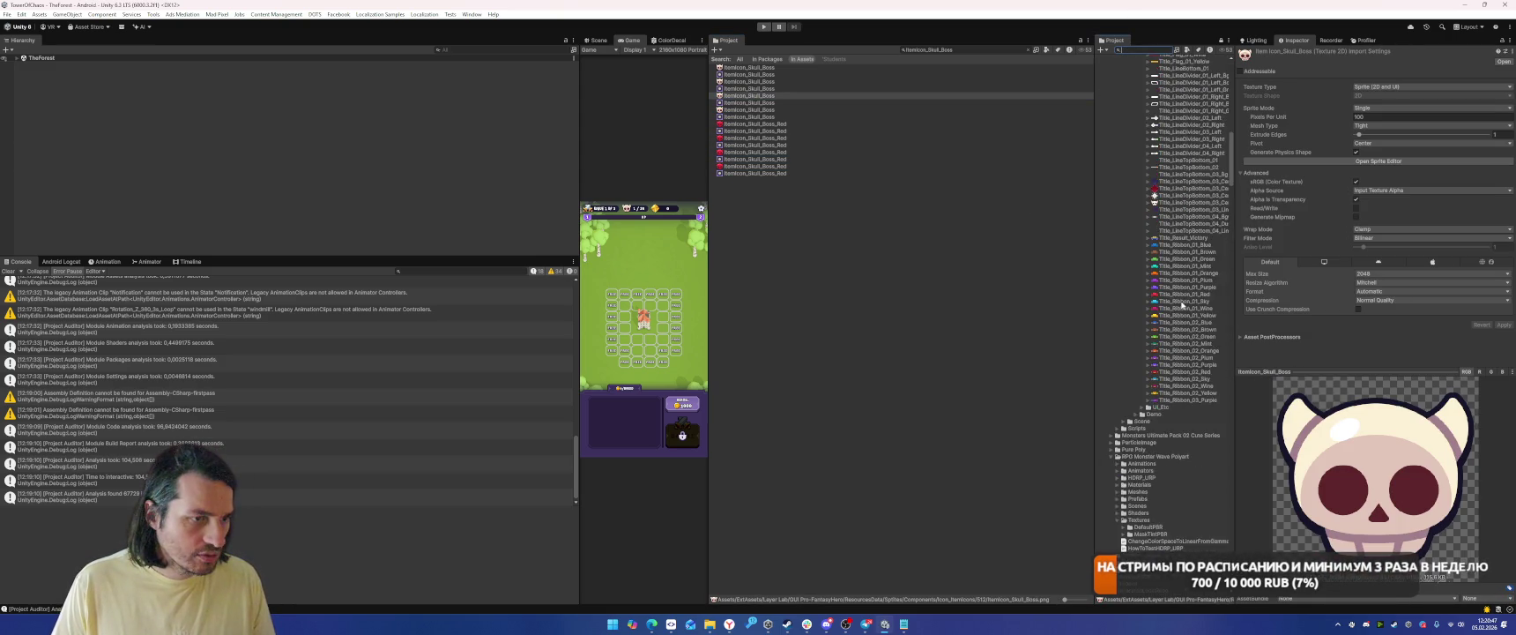
scroll(1185, 299, up, 15)
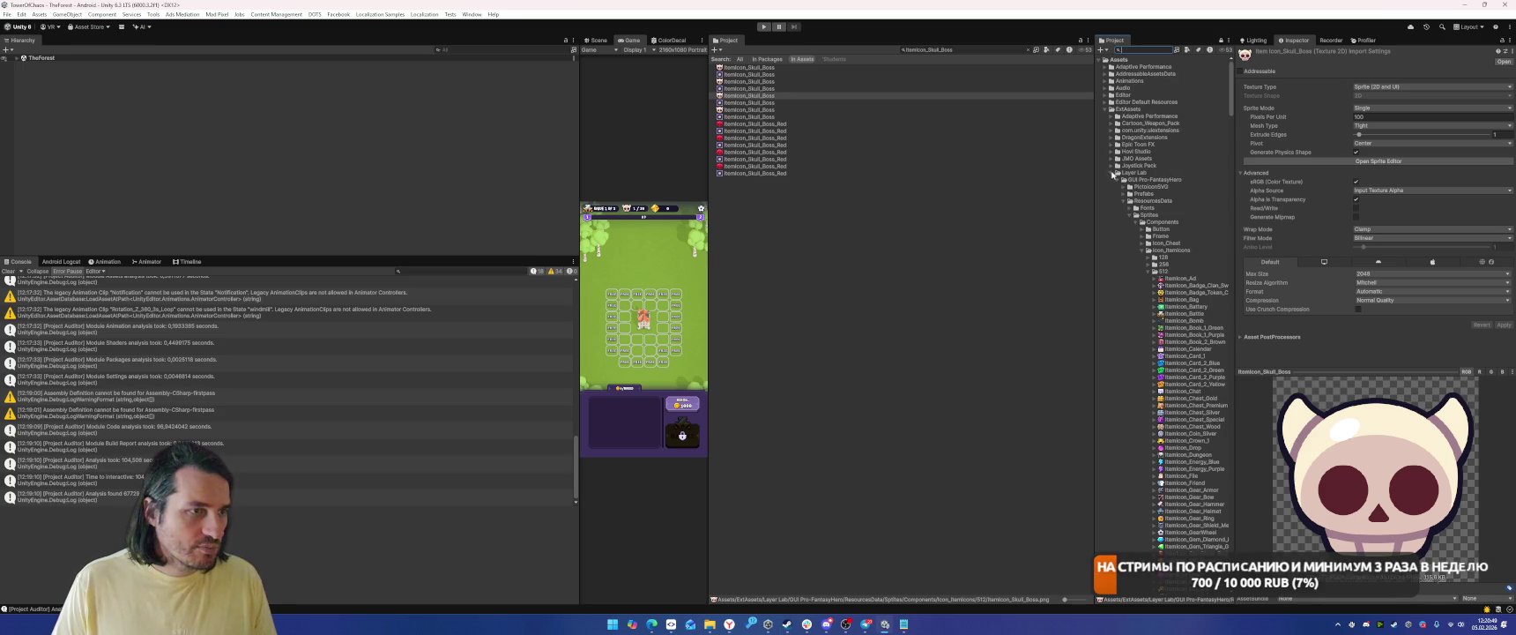
click(1113, 175)
click(1106, 194)
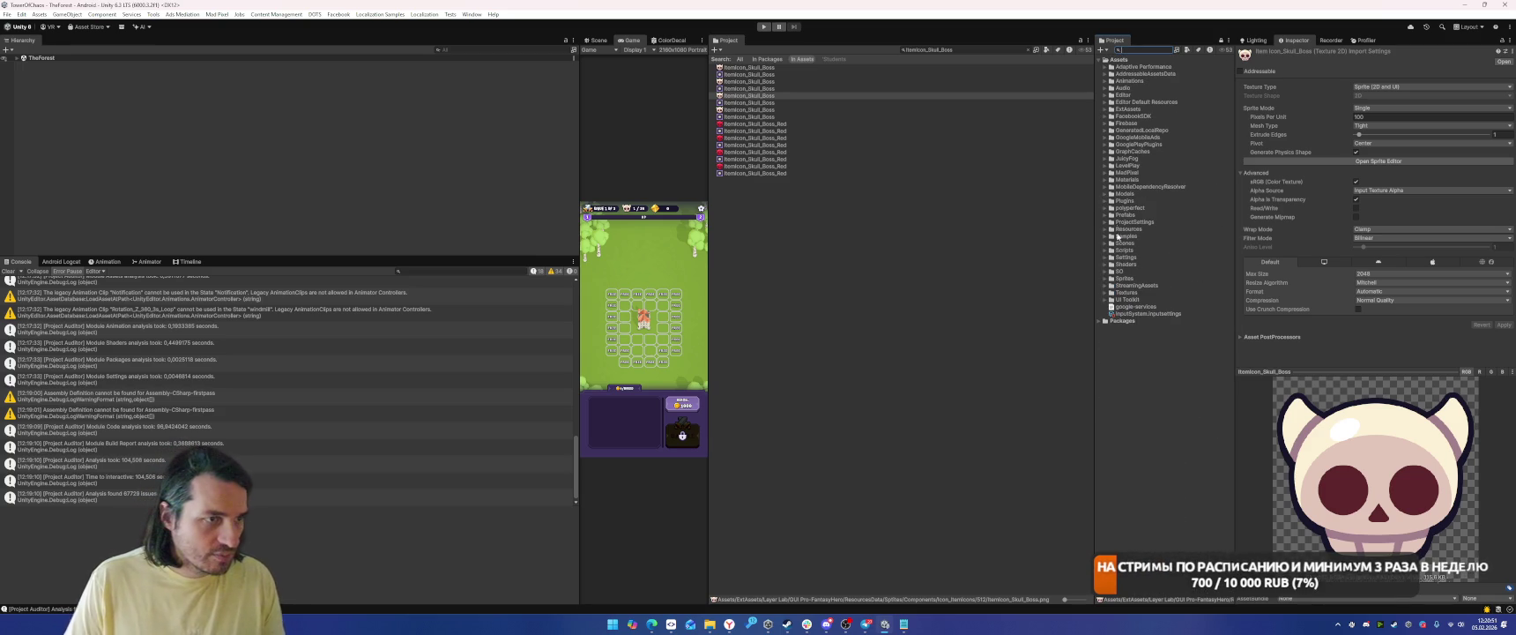
double_click(1132, 278)
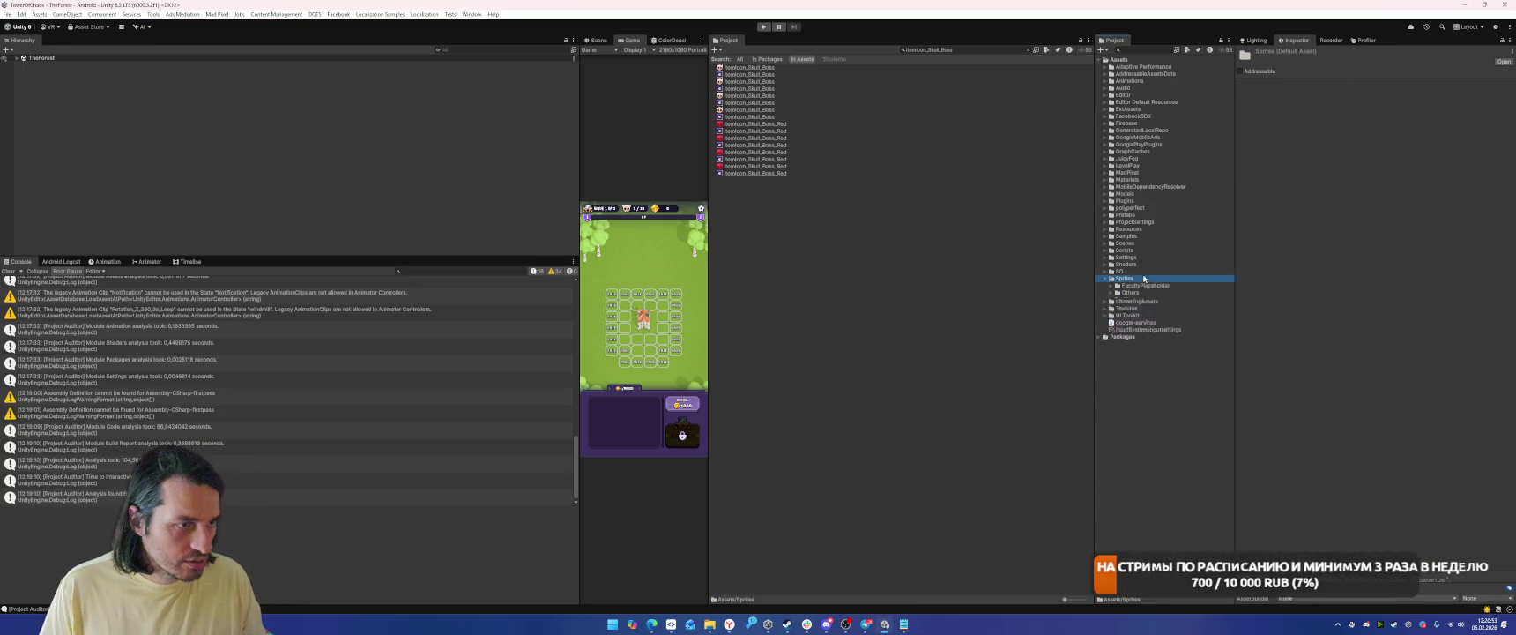
double_click(1127, 306)
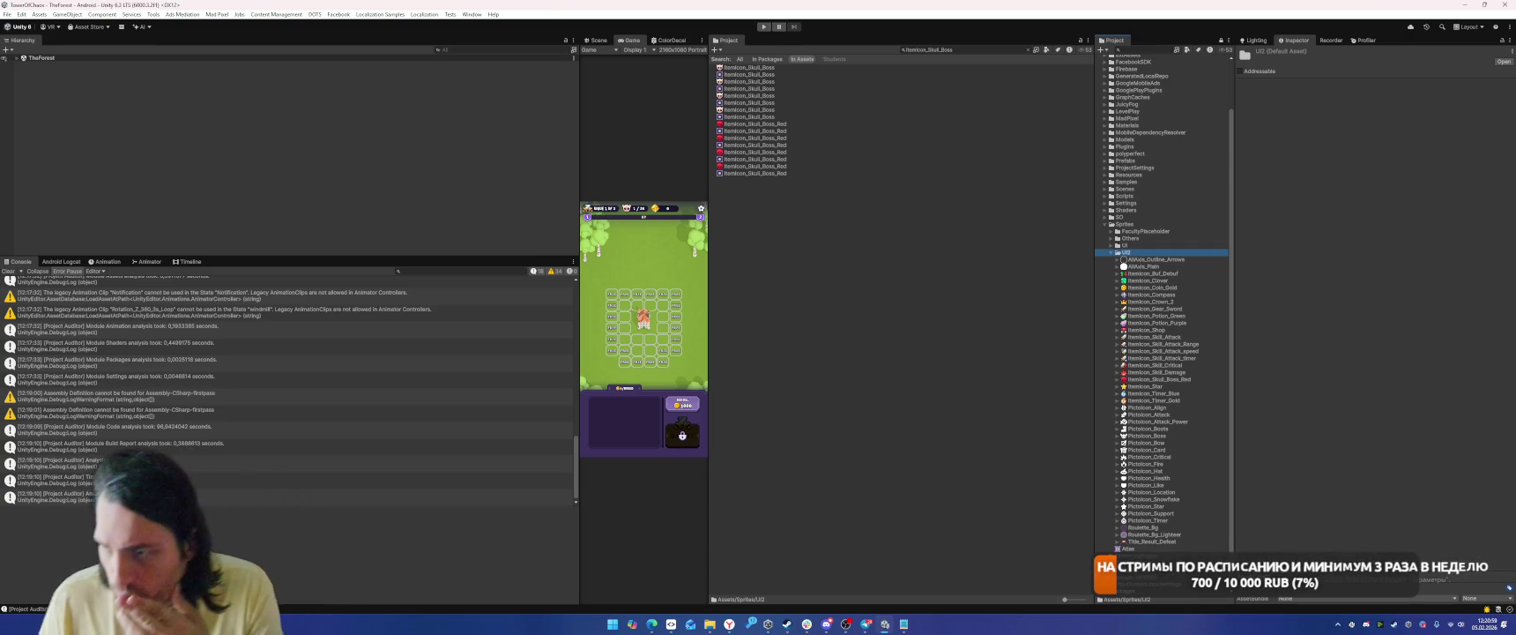
click(770, 111)
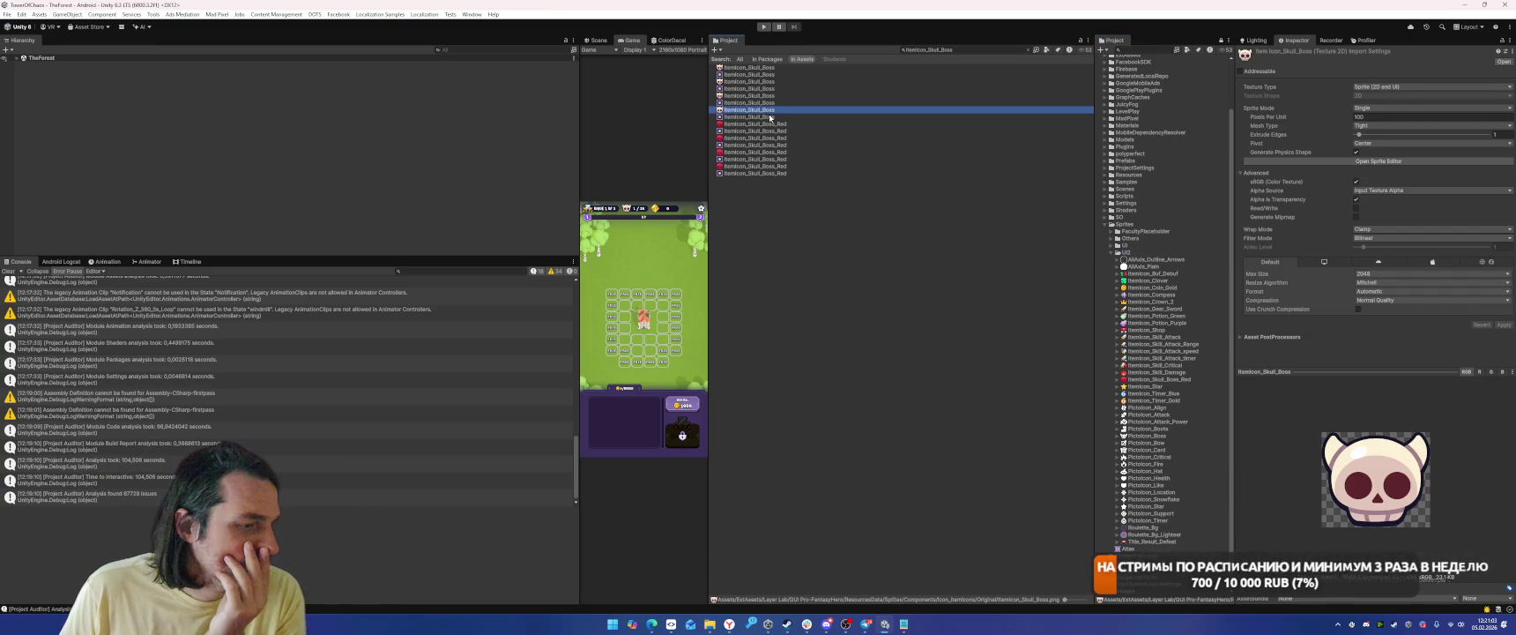
mouse_move(759, 97)
mouse_down()
mouse_move(1172, 250)
mouse_move(1166, 265)
mouse_up()
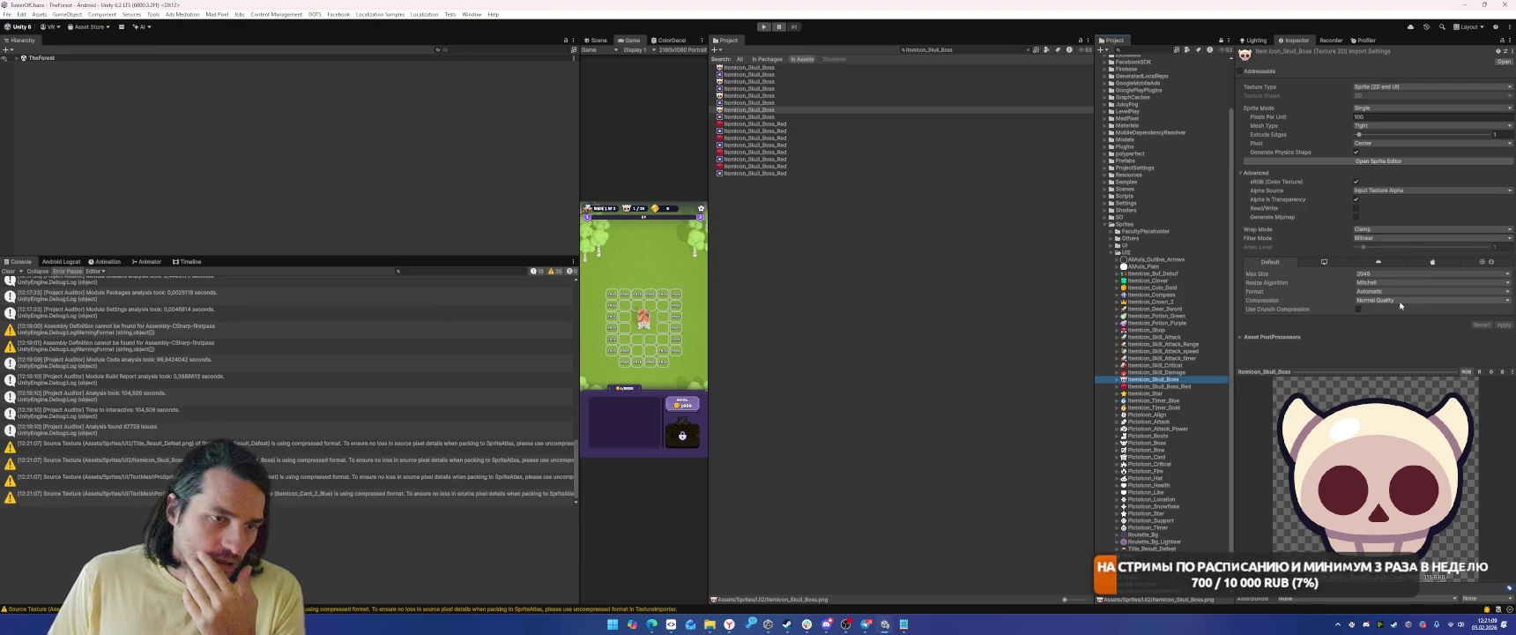
Set the boss icon's Compression to None and Max Size to 128, and apply.
click(1379, 299)
click(1379, 310)
click(1379, 273)
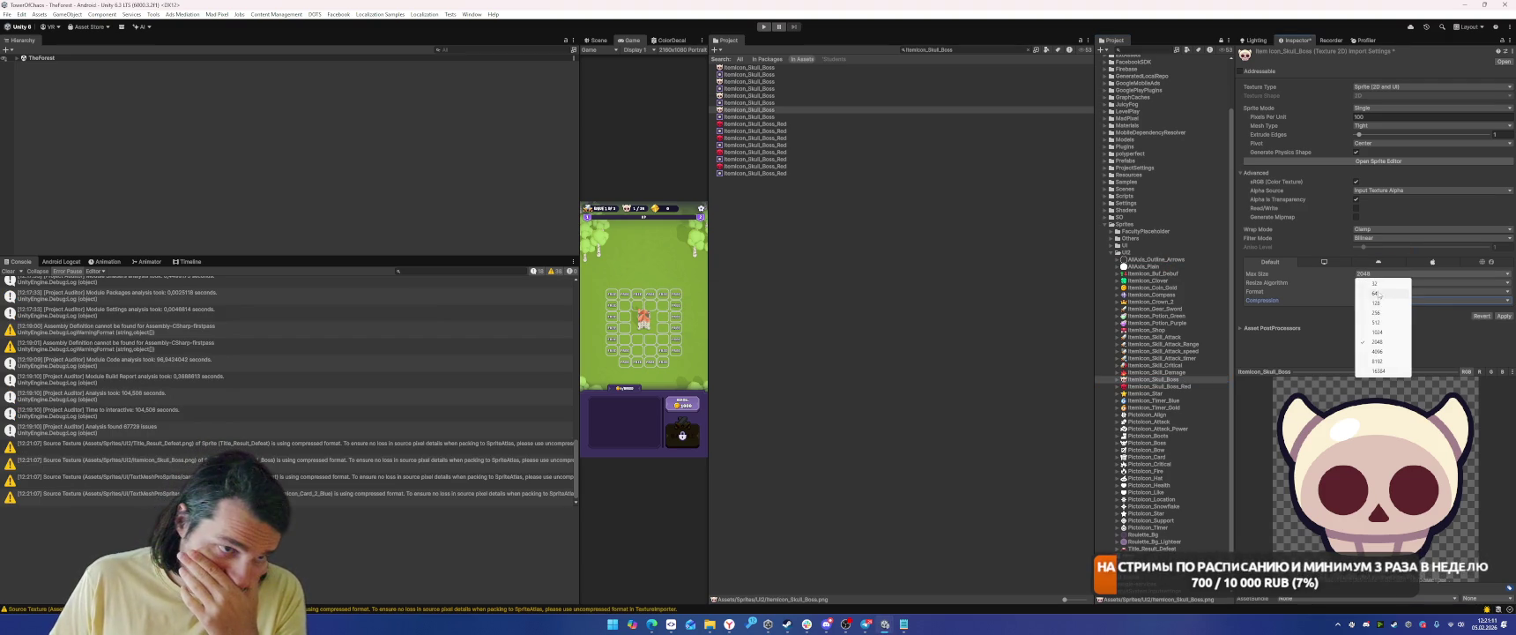
click(1376, 302)
click(1503, 315)
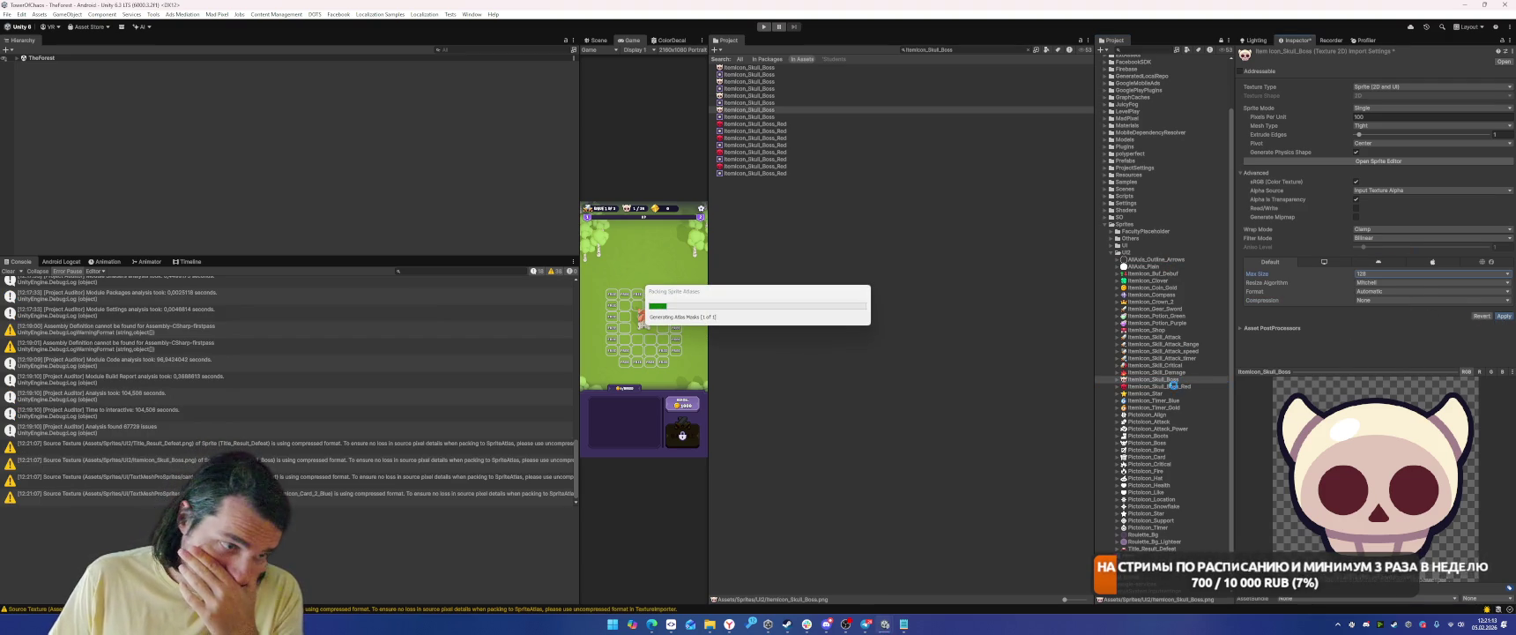
Remove UI2 from the Atlas sprite atlas's Objects for Packing and apply.
click(1150, 549)
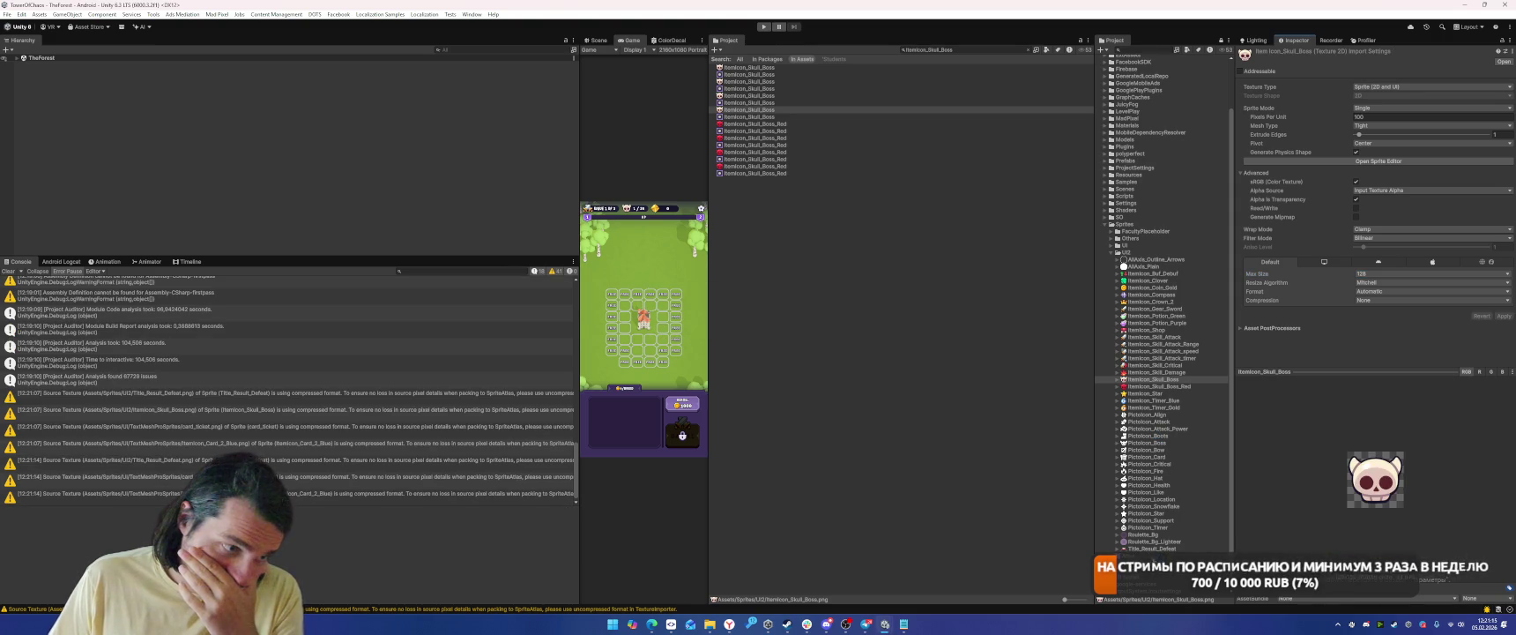
click(1340, 289)
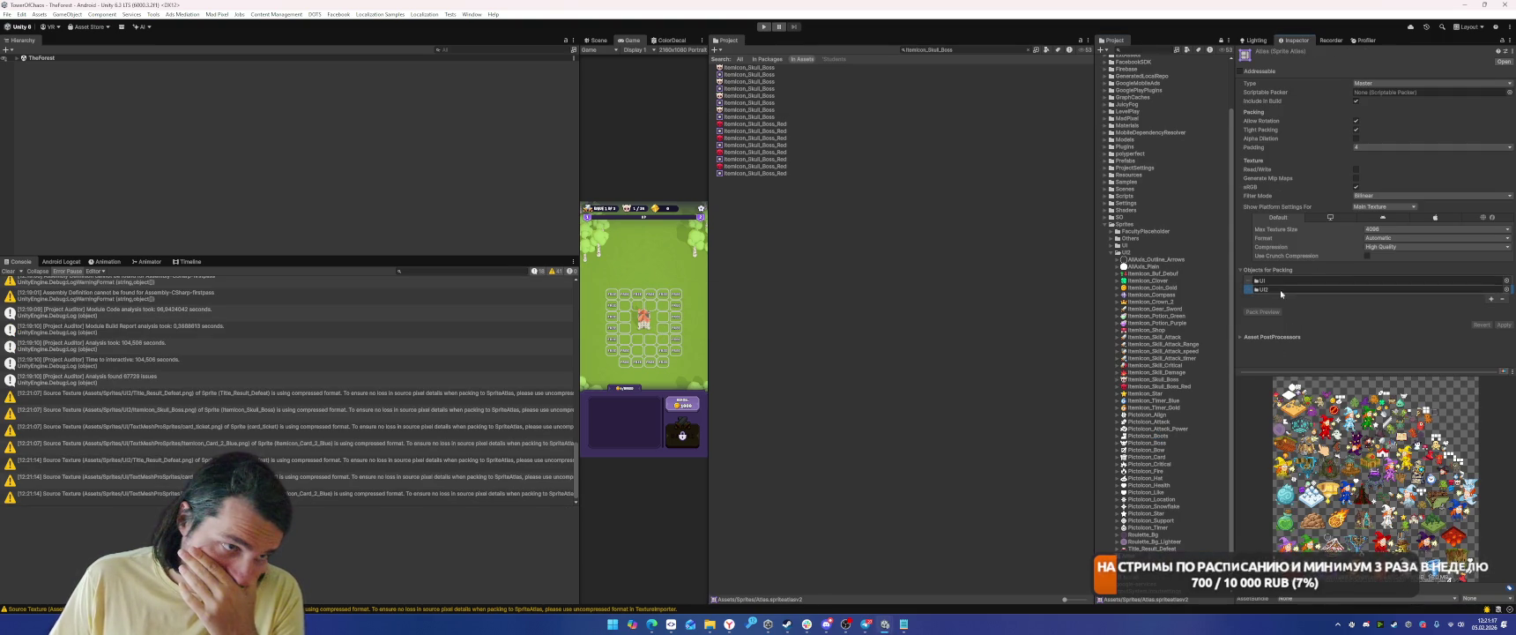
click(1502, 298)
click(1501, 315)
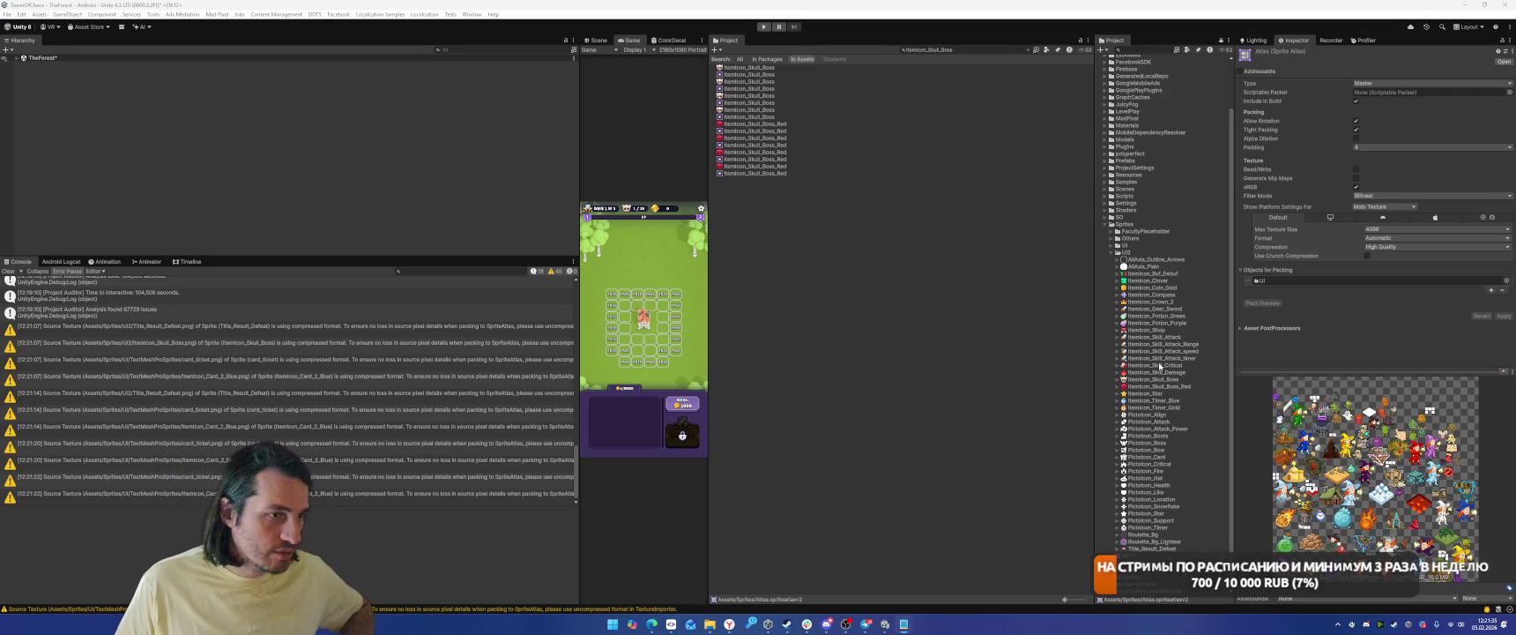
Launch Rider from the Start search, open TowerOfChaos.sln, and un-maximize its window.
scroll(1171, 384, down, 1)
key(super)
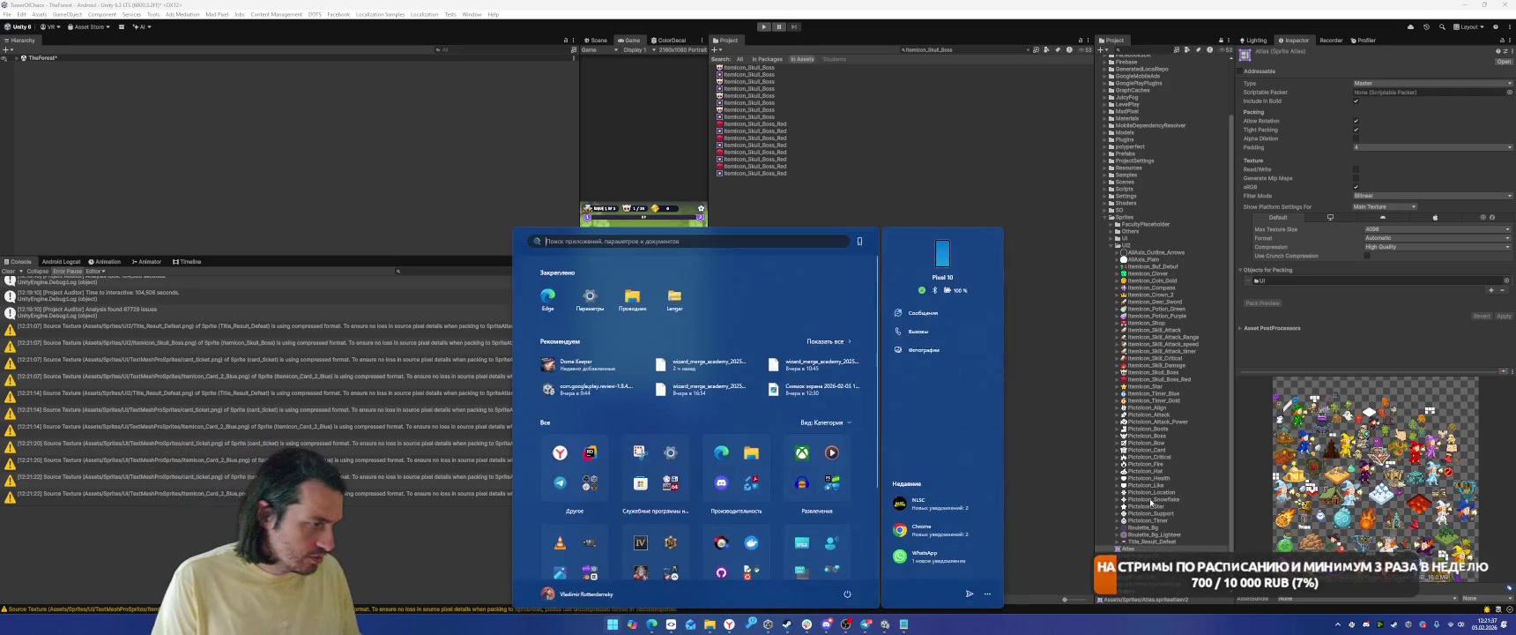
text(rider)
key(Return)
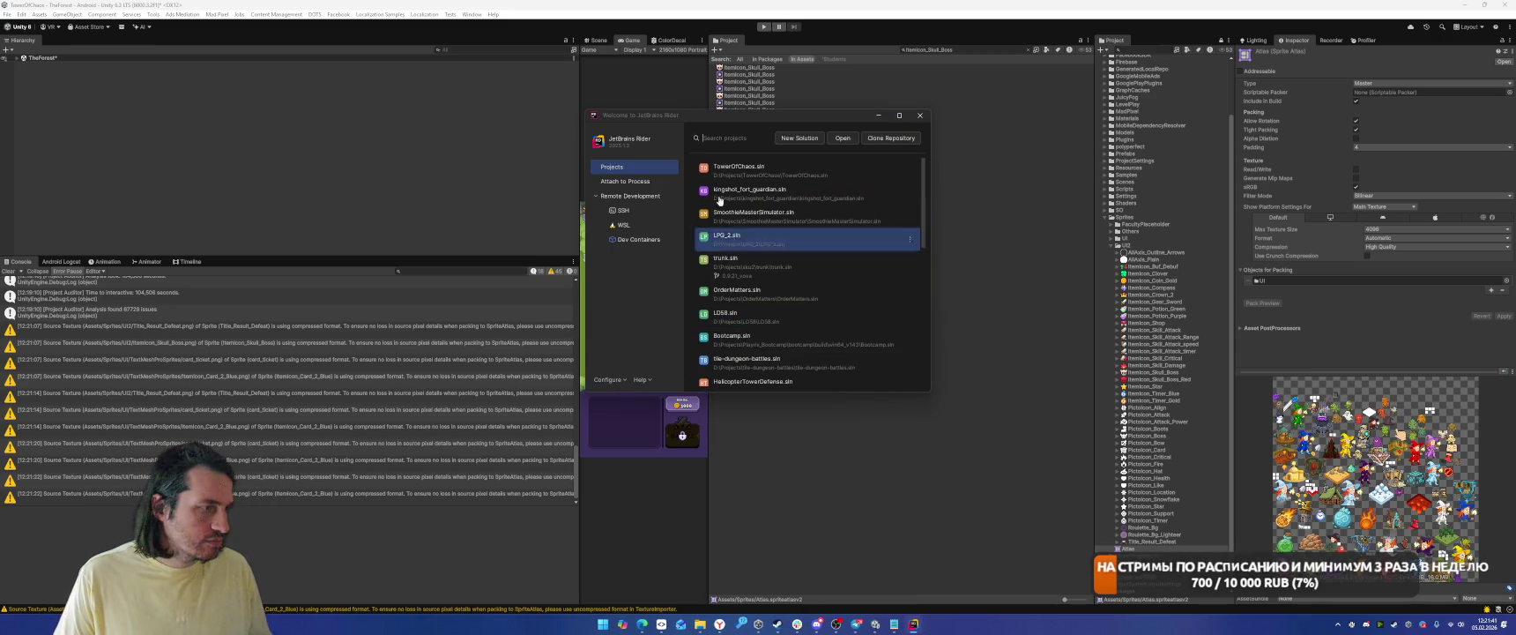
click(778, 166)
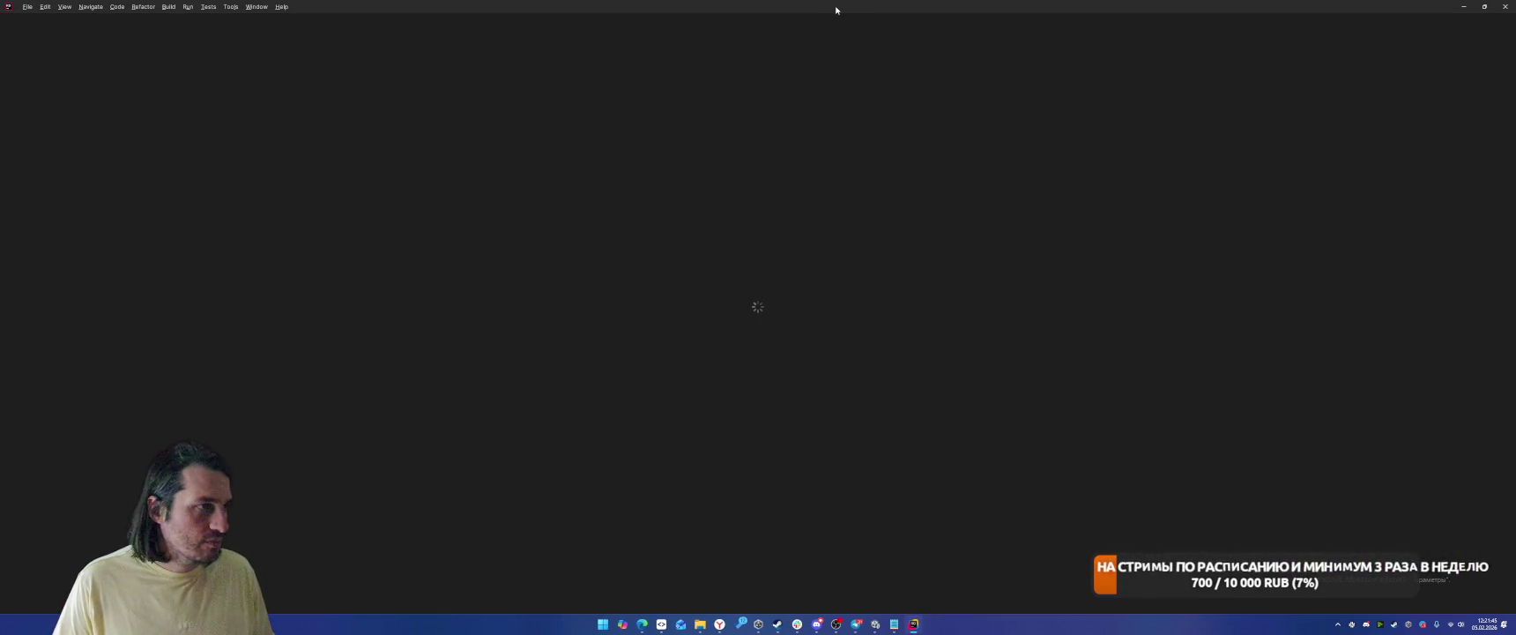
mouse_move(834, 3)
mouse_down()
mouse_move(1241, 208)
mouse_move(1515, 370)
mouse_up()
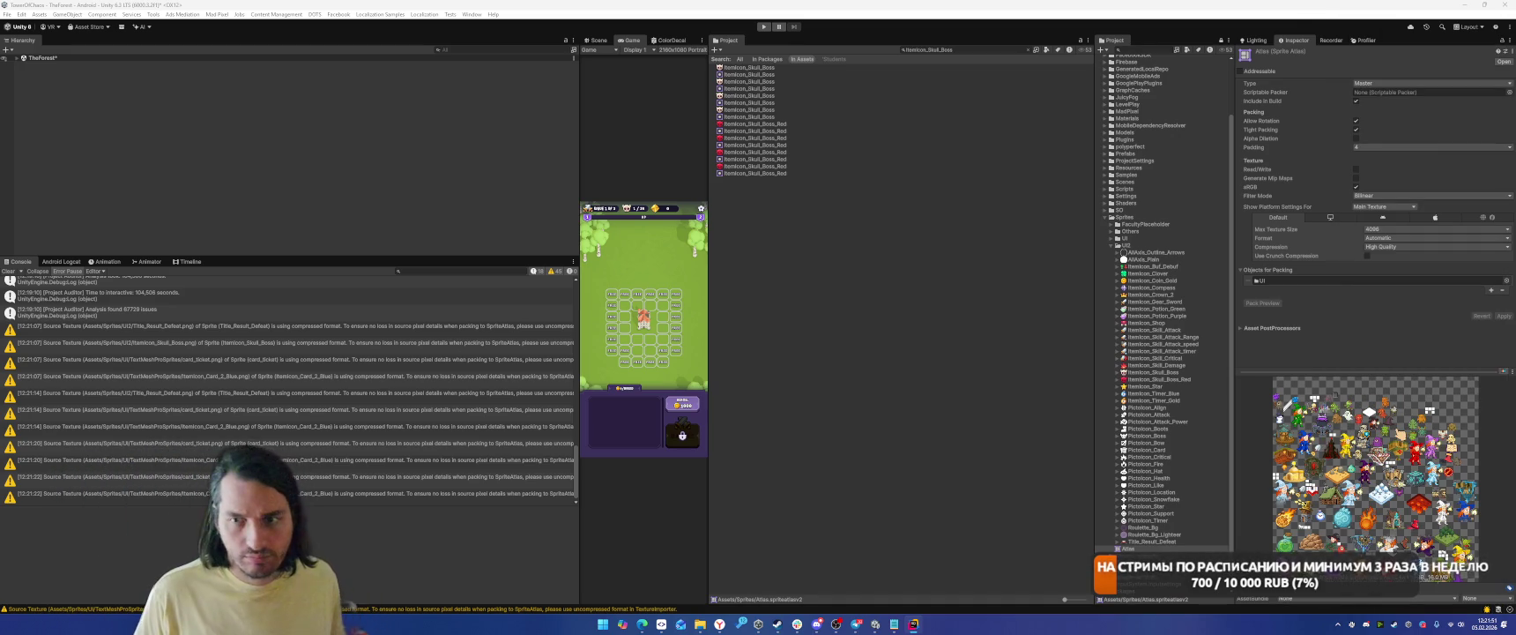
click(472, 14)
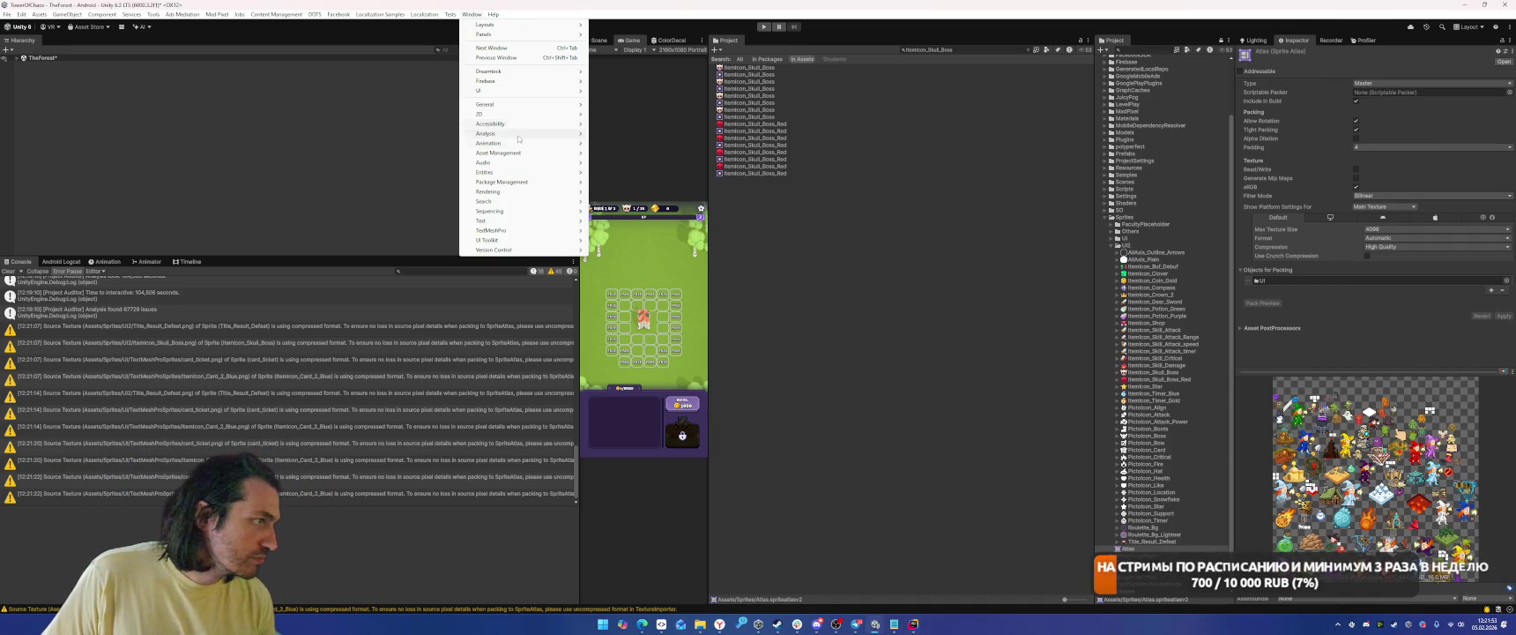
mouse_move(522, 134)
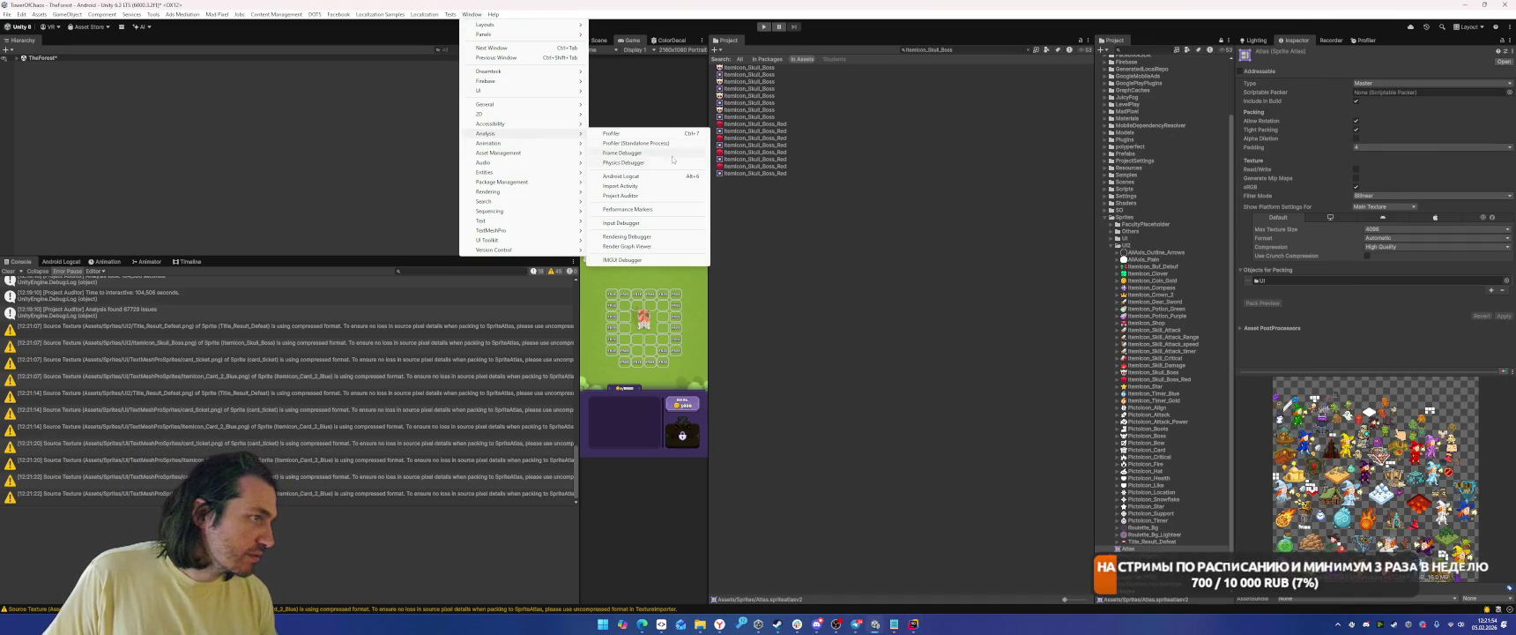
click(625, 195)
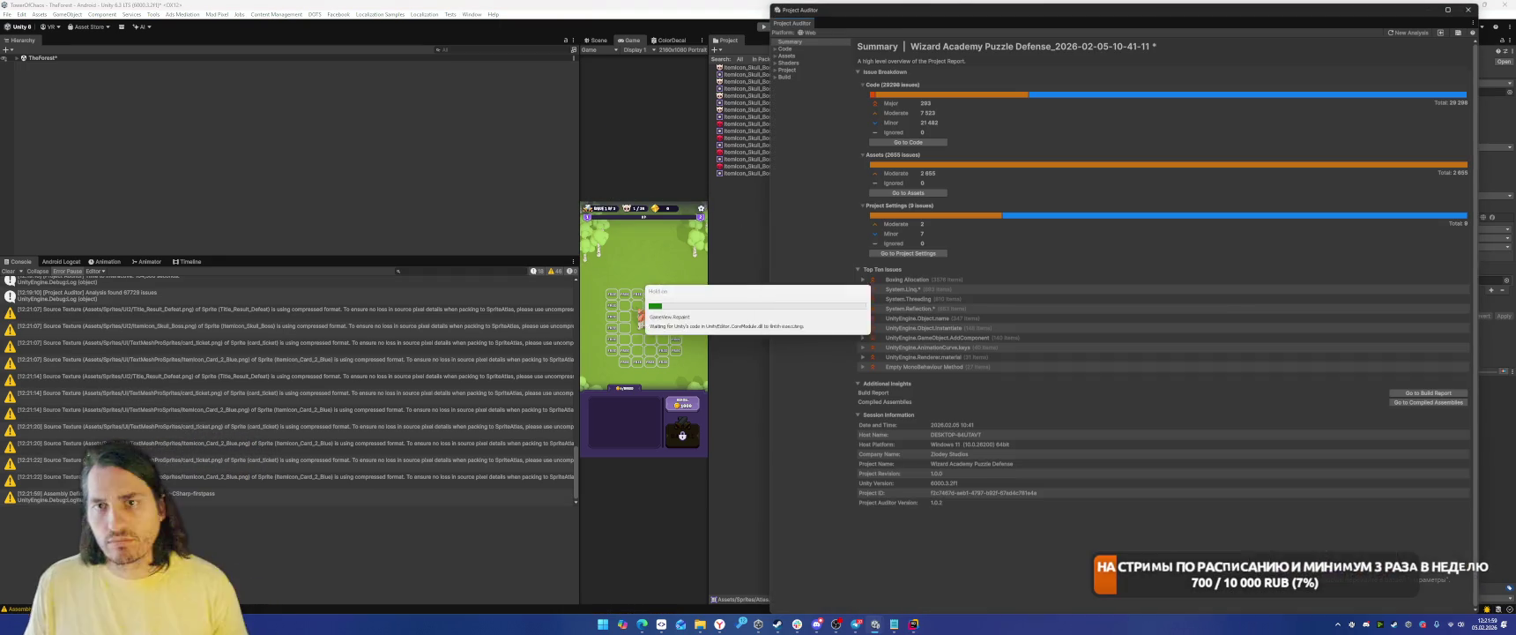
click(796, 77)
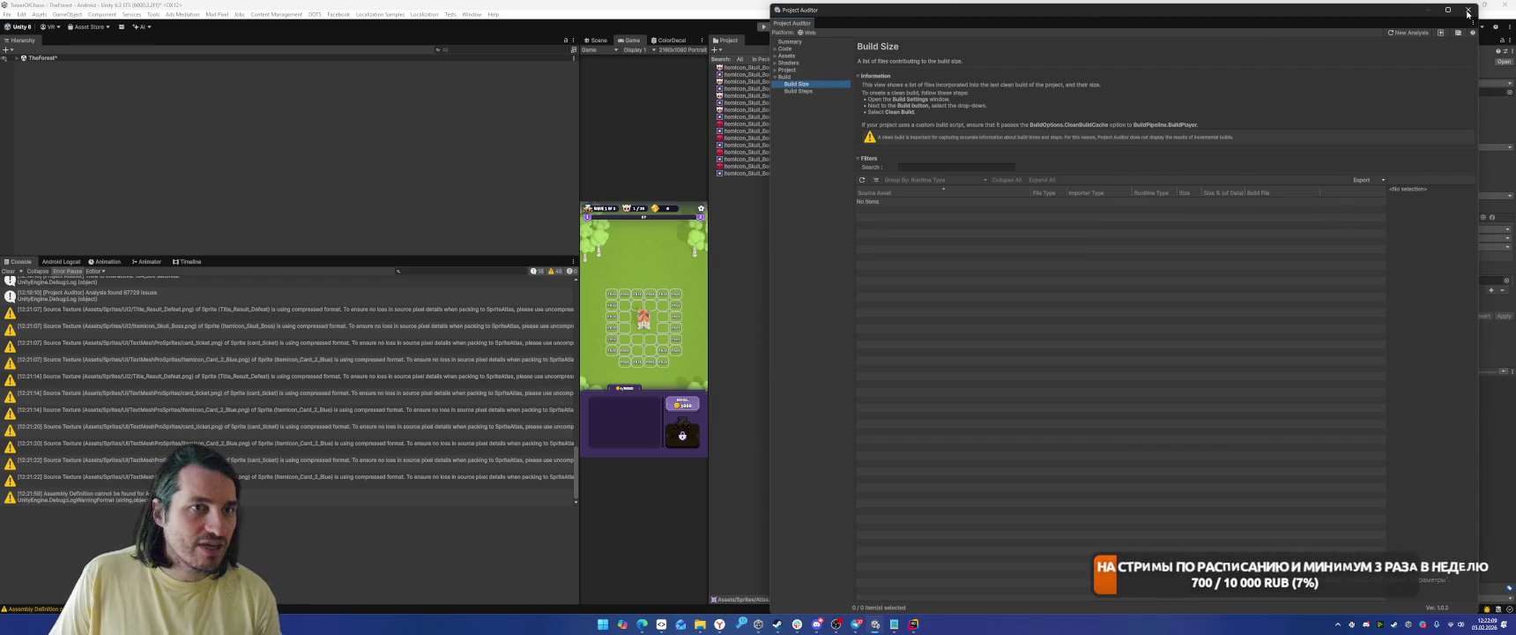
click(1468, 10)
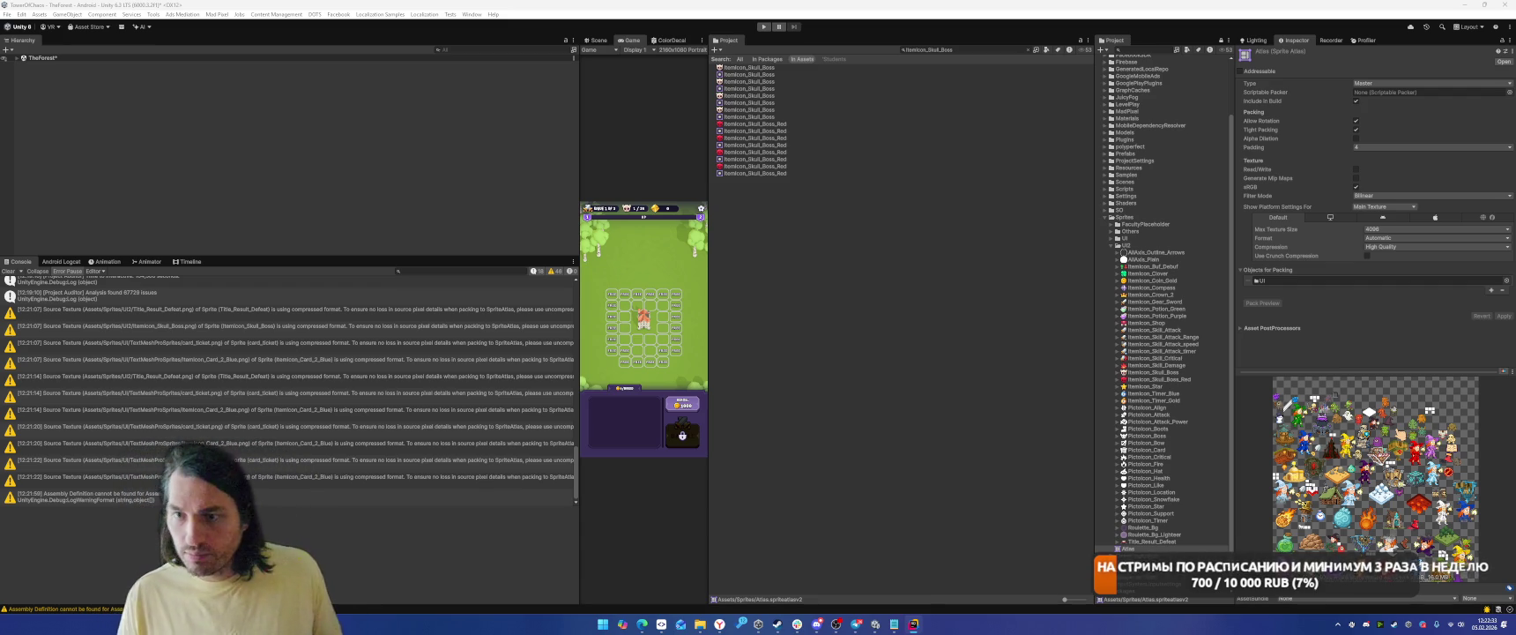
Search the Project for Material_3 and select it to review.
text(Material_3)
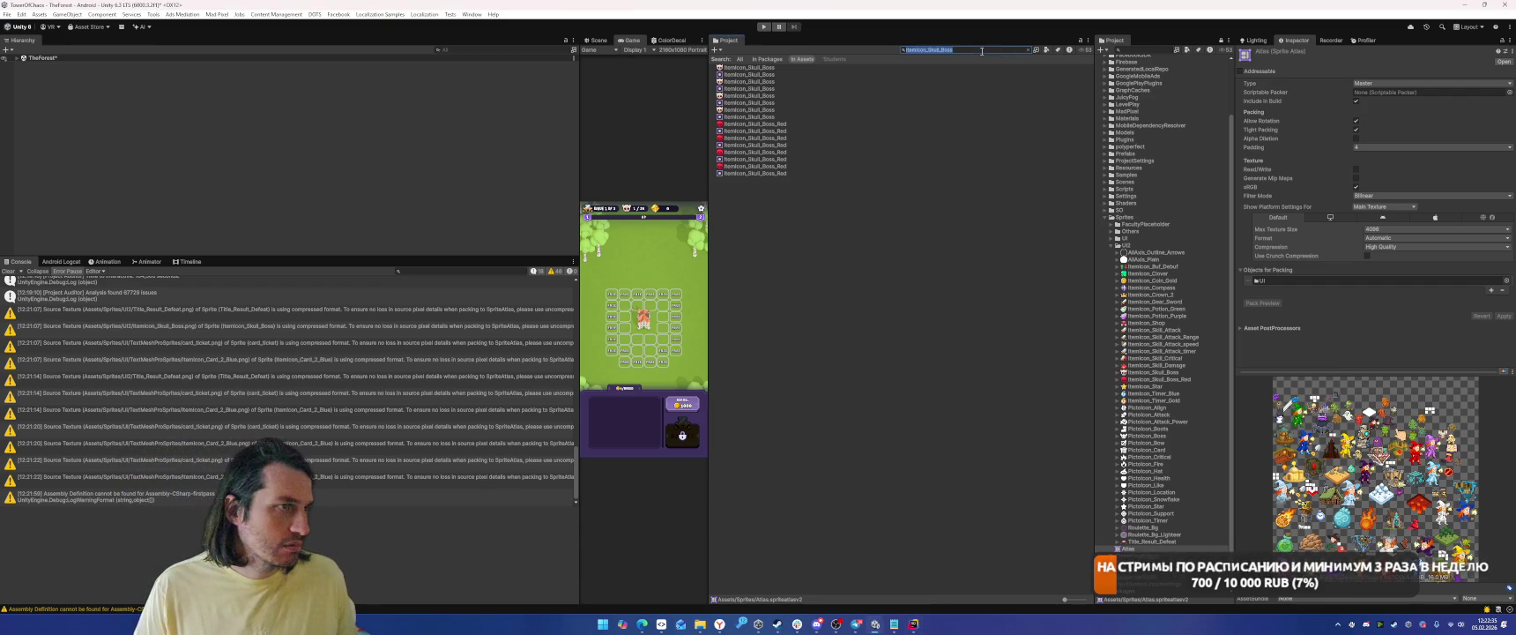
click(735, 68)
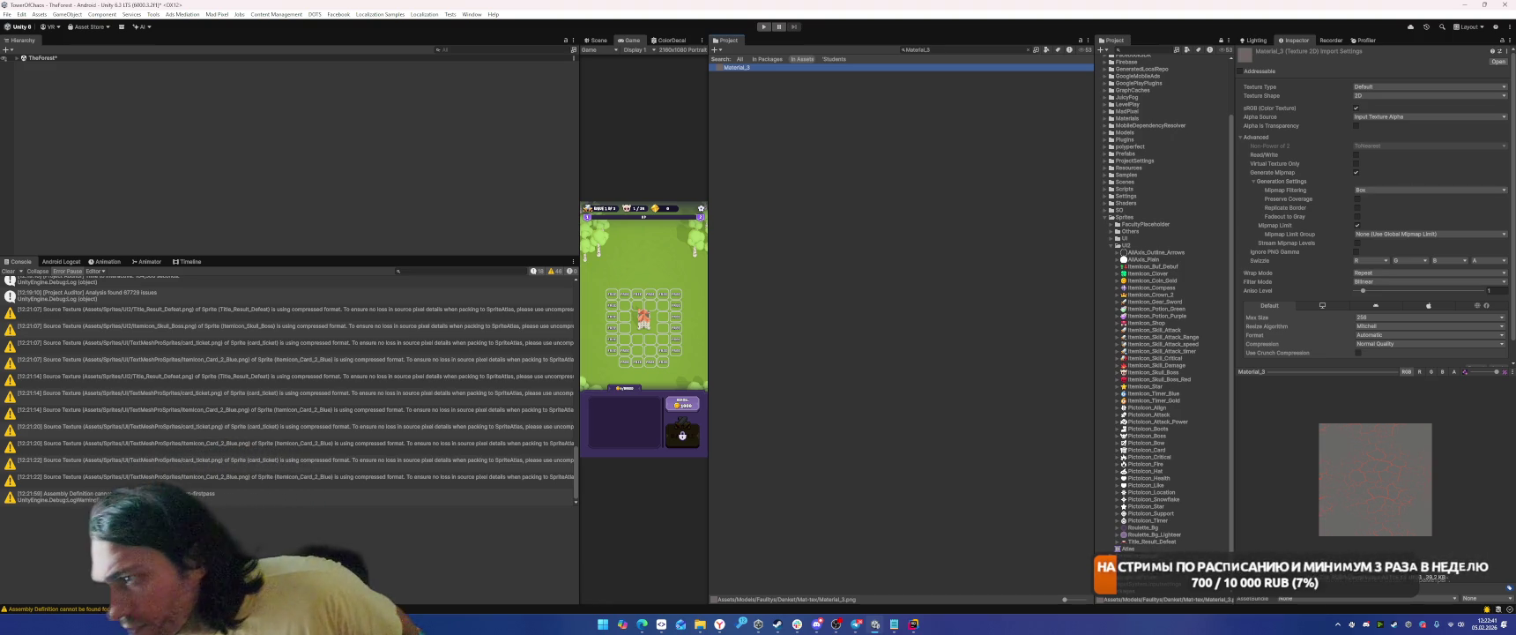
key(alt+Tab)
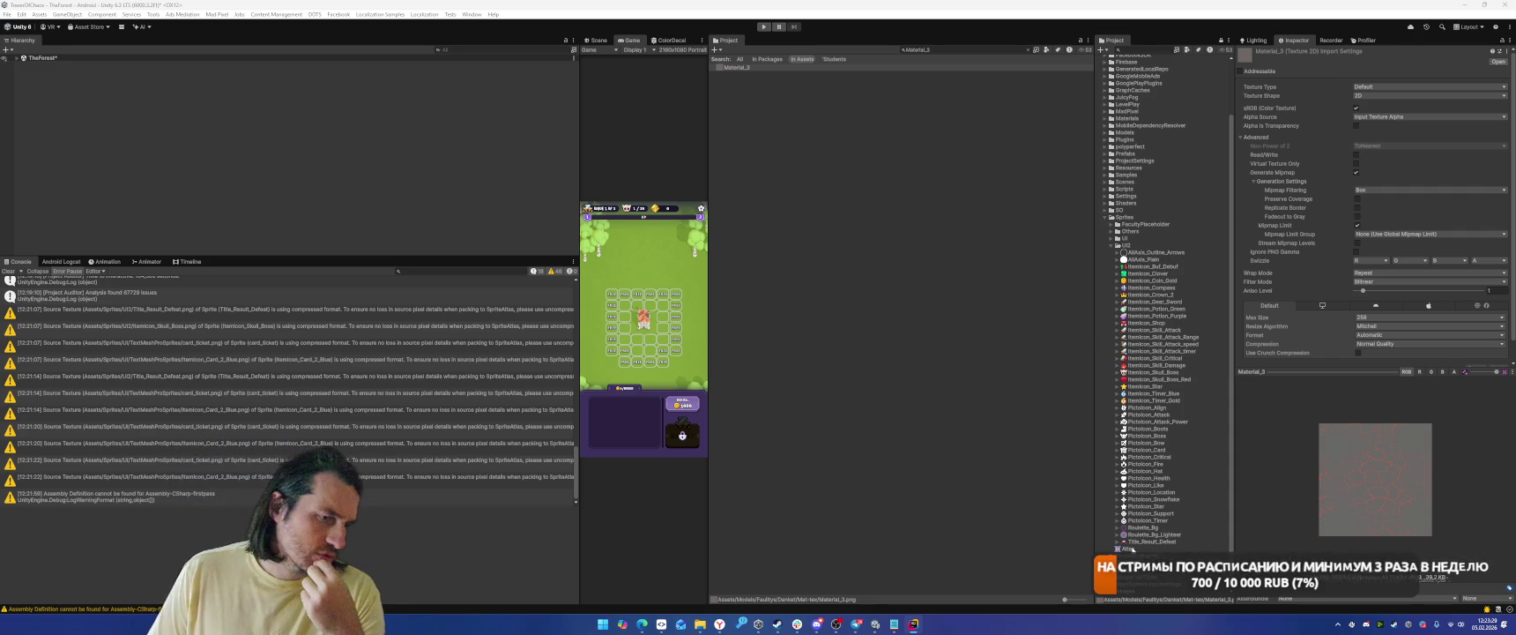
Review the_desert_leaf and the_forest_leaf texture import settings in the Textures folder.
scroll(1134, 548, down, 3)
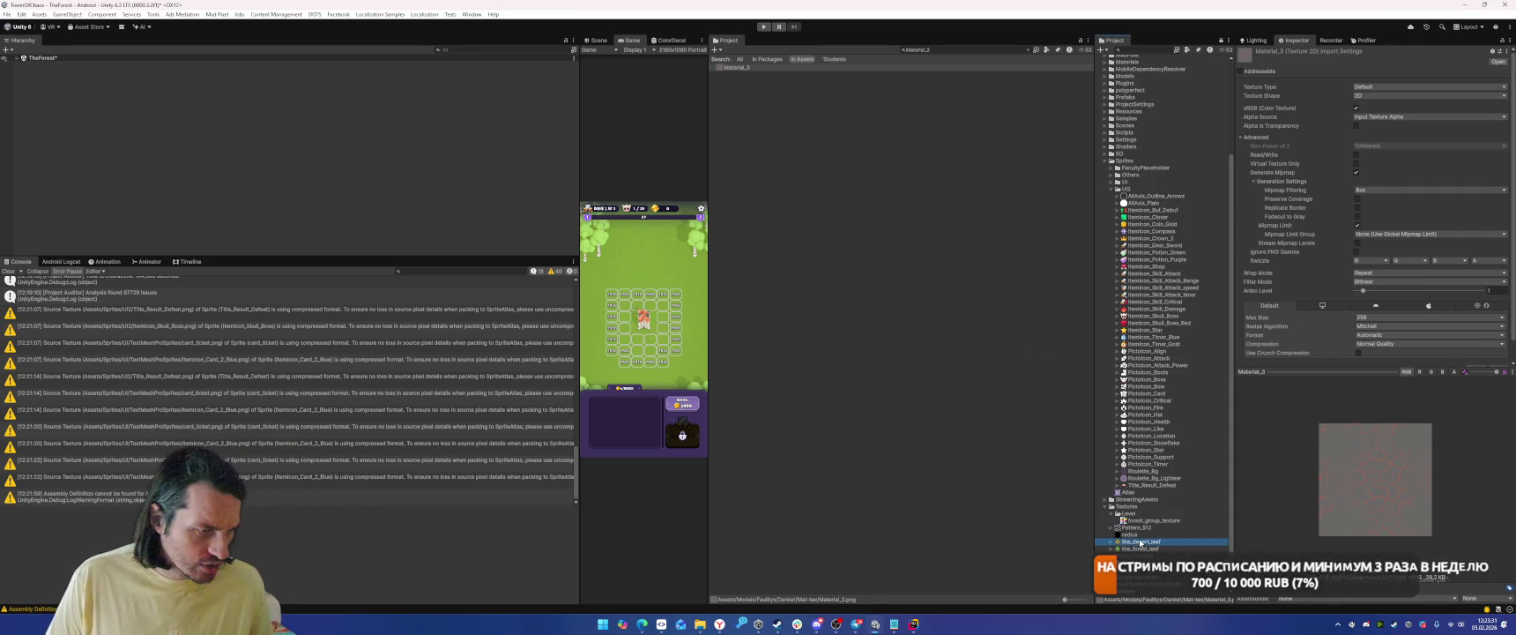
click(1138, 541)
key(Down)
key(Down)
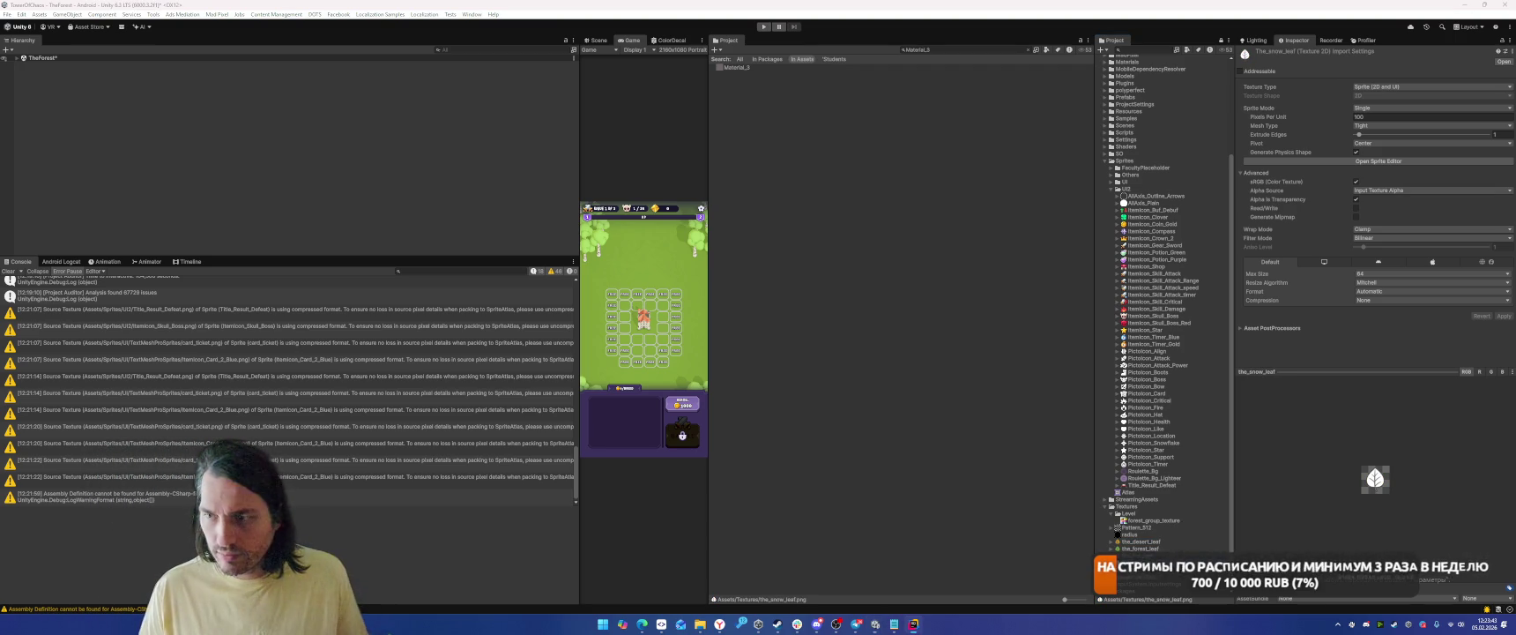
key(ctrl+f)
text(ent)
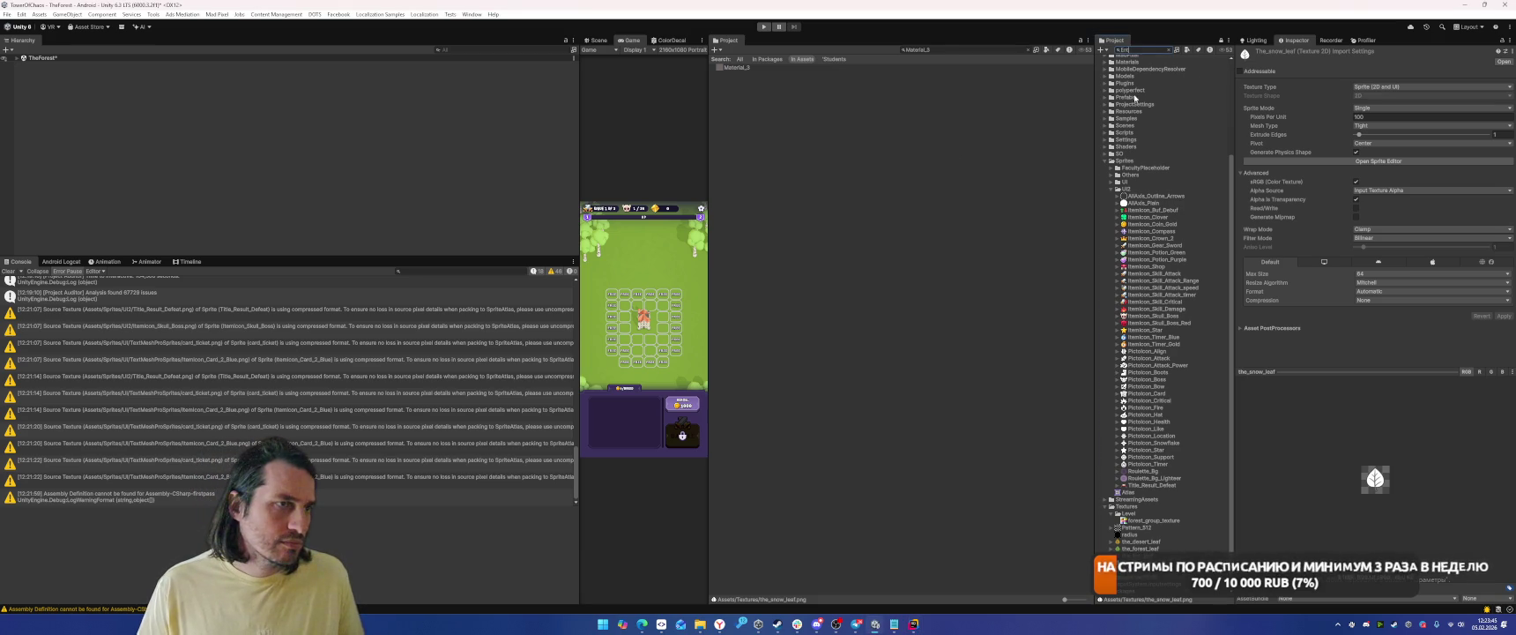
Search the Project for 'ent' and inspect the Ent texture's import settings.
click(1172, 50)
key(ctrl+f)
text(ent)
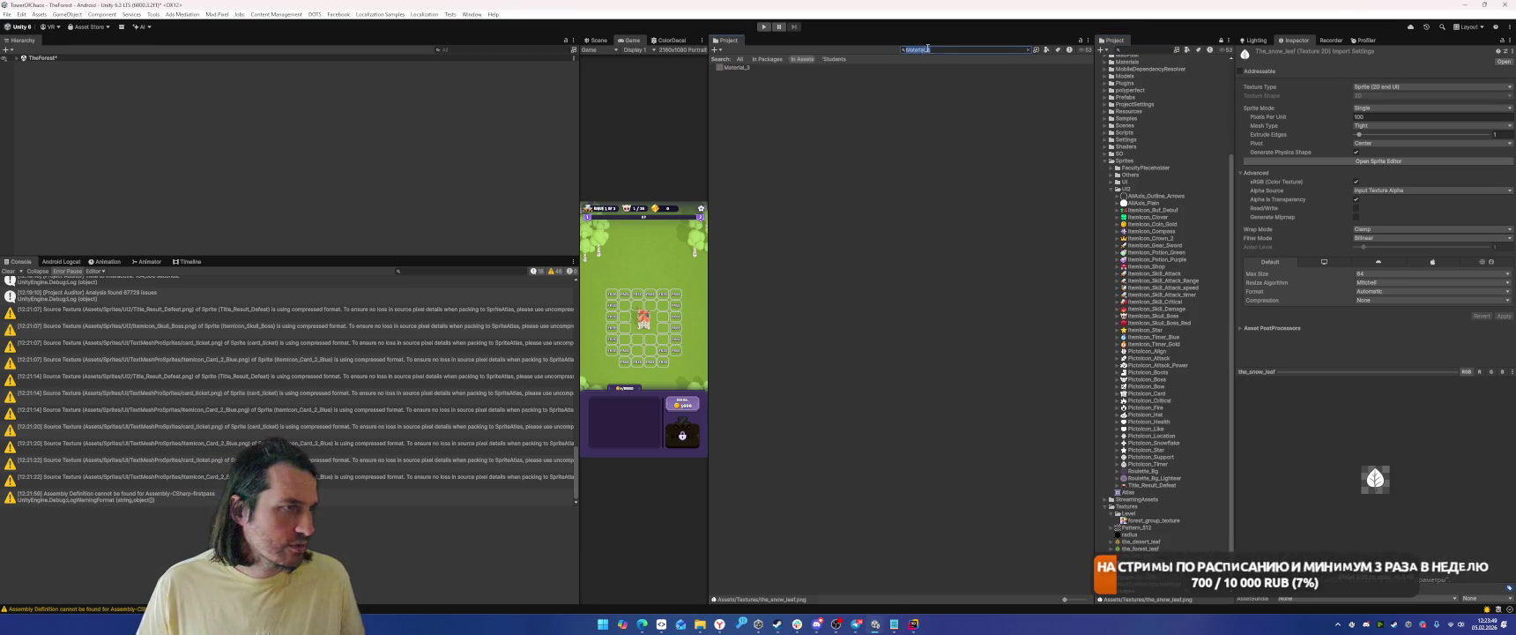
scroll(837, 236, down, 20)
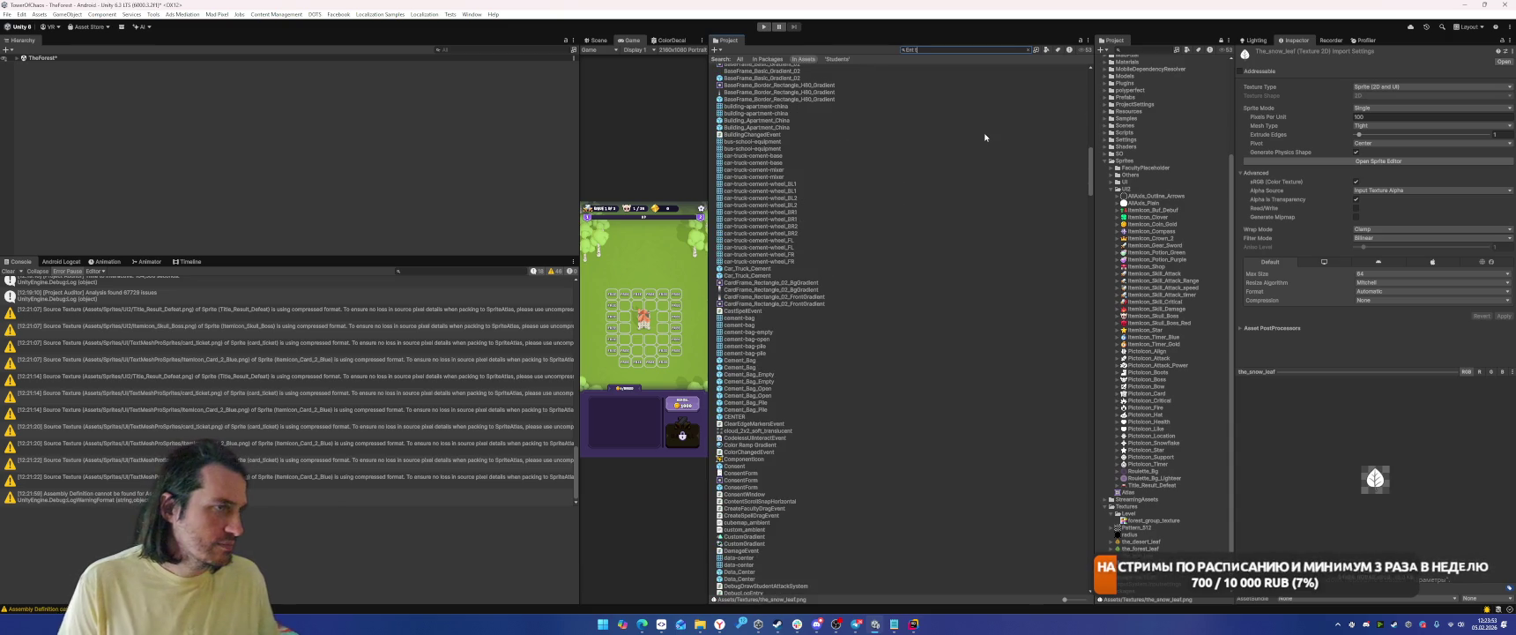
text(exture)
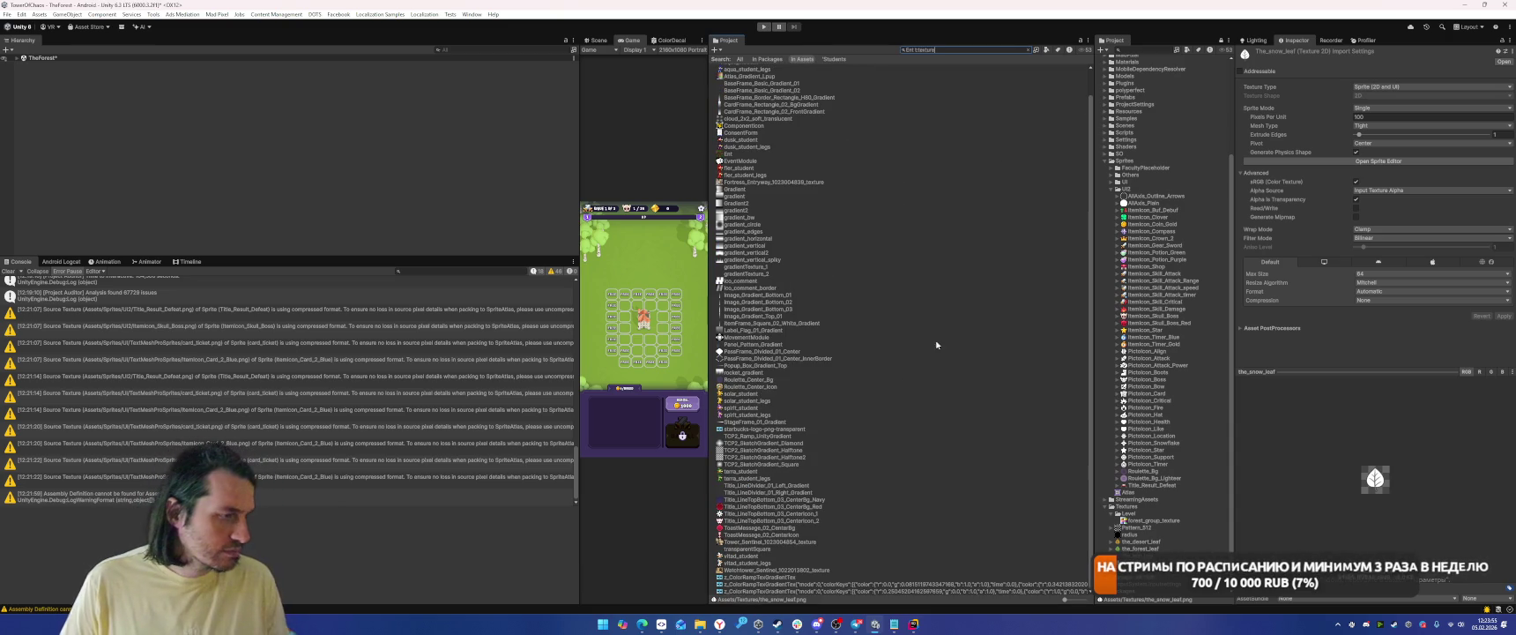
scroll(880, 357, up, 1)
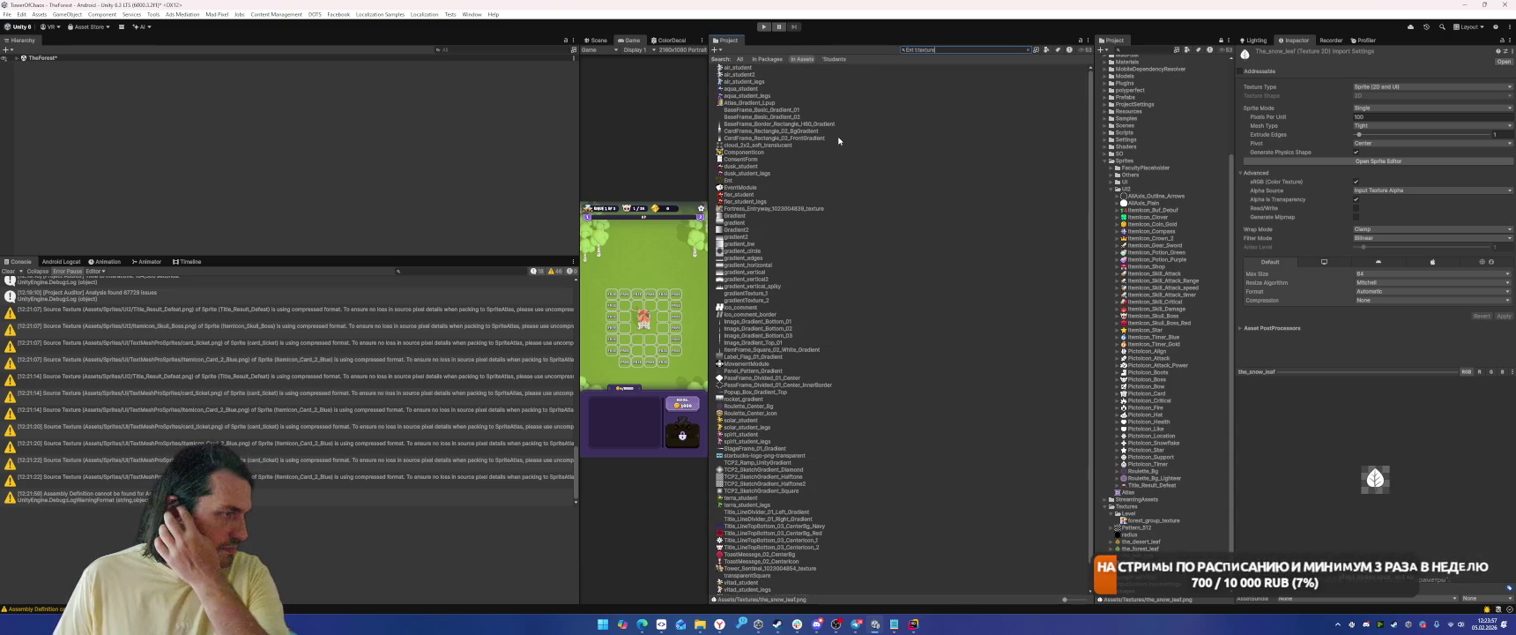
click(738, 181)
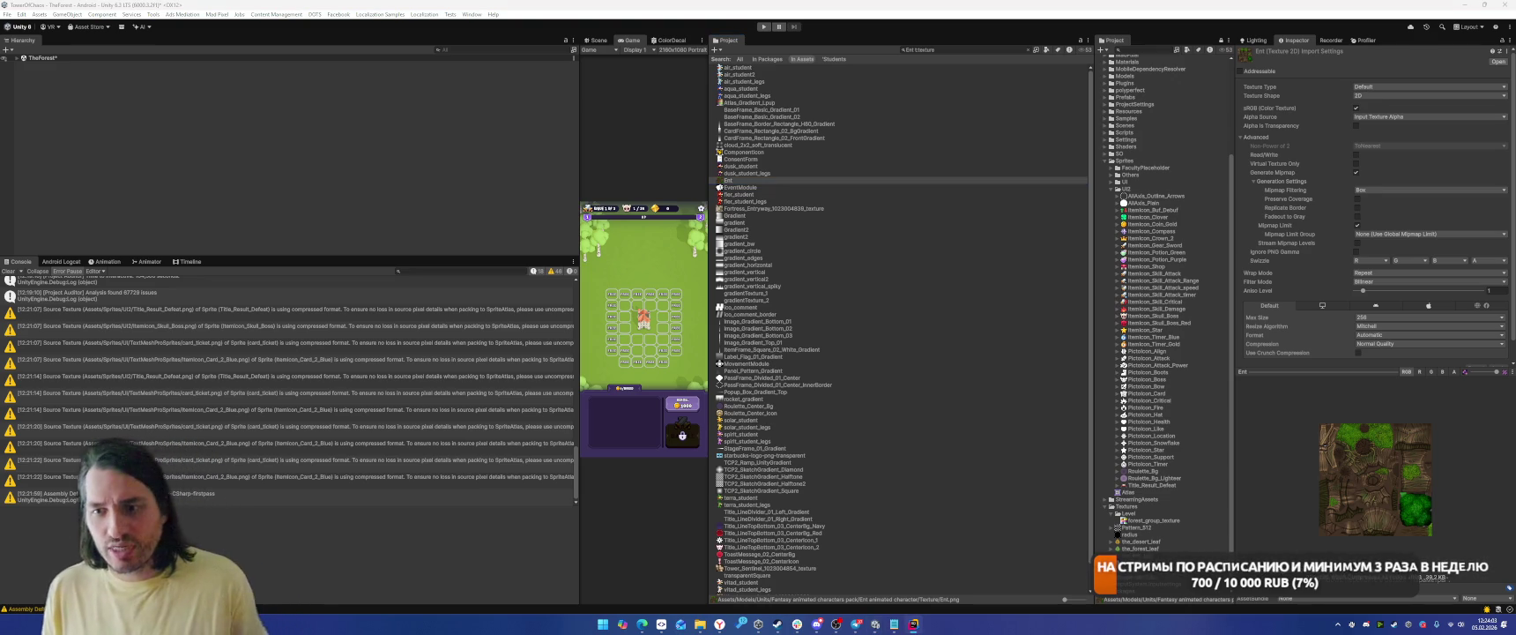
Quit Unity, saving the modified scenes, and bring SmartGit forward.
click(1504, 4)
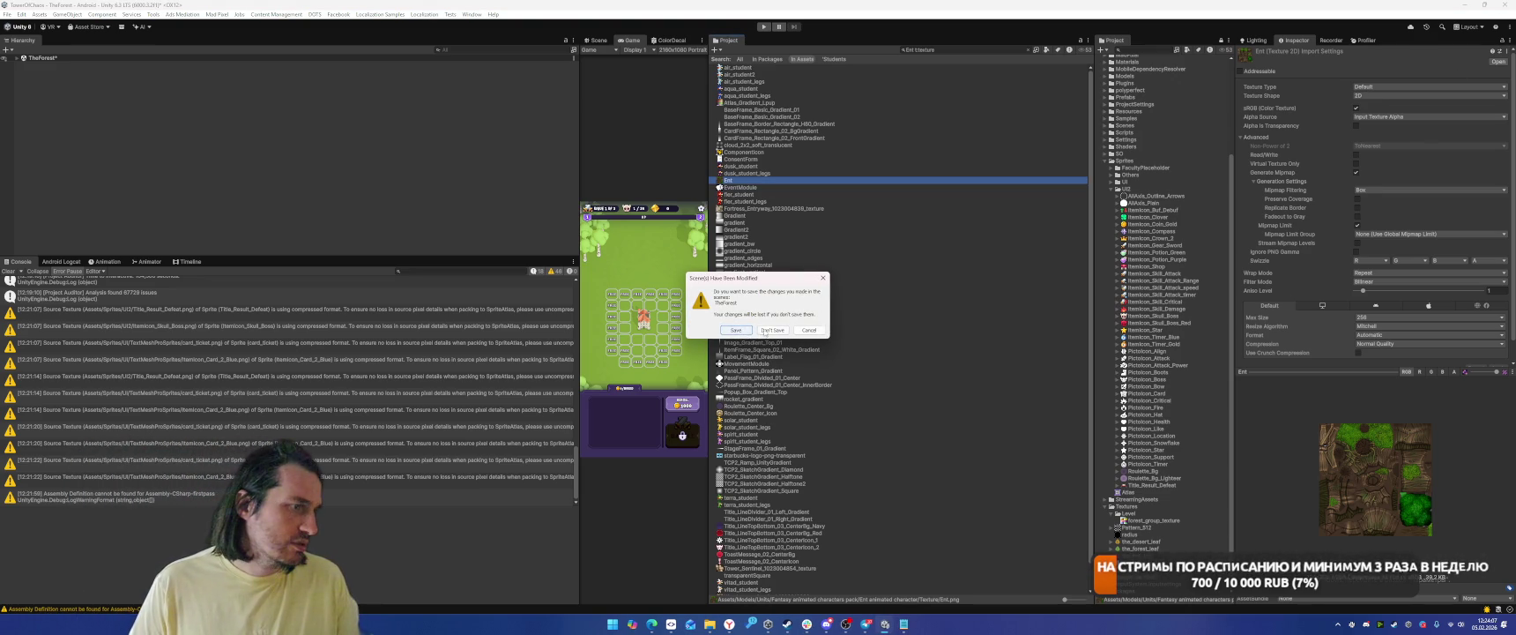
click(736, 329)
click(680, 623)
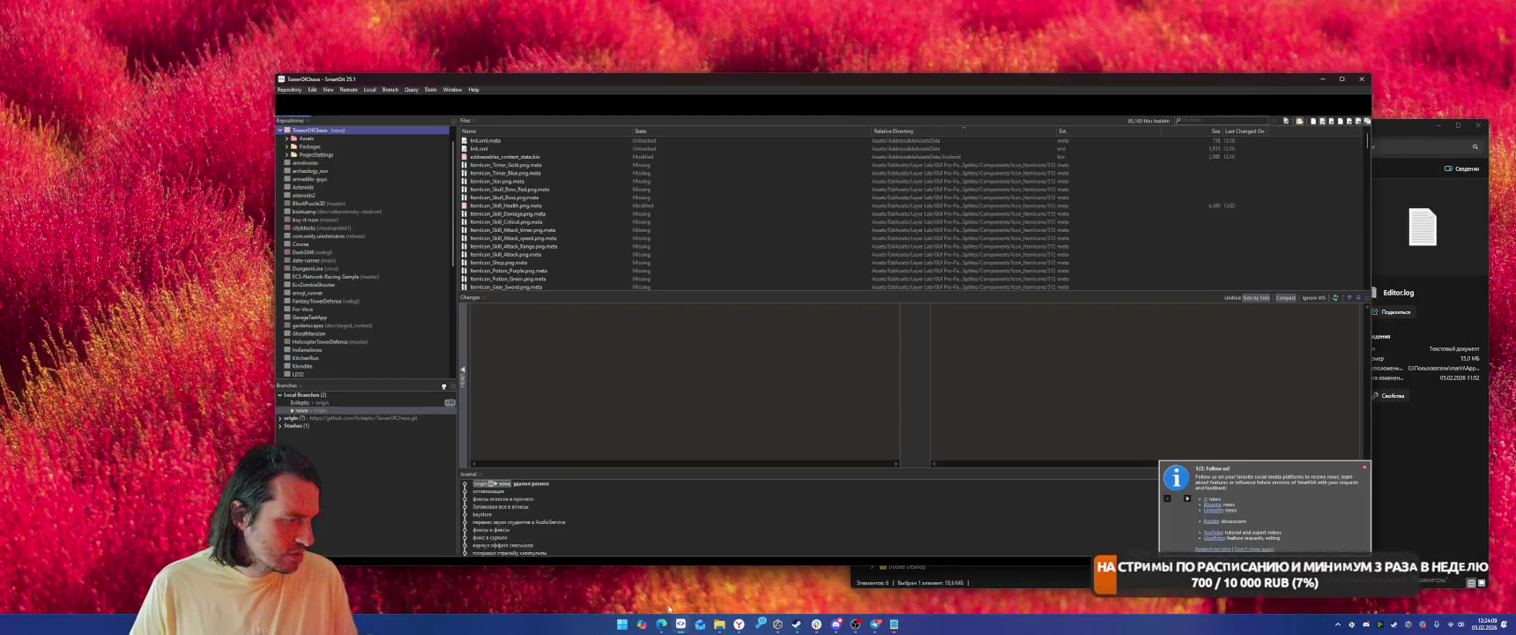
Select all changed files and commit them with the message 'закалье продолжается'.
click(621, 202)
key(ctrl+a)
right_click(651, 193)
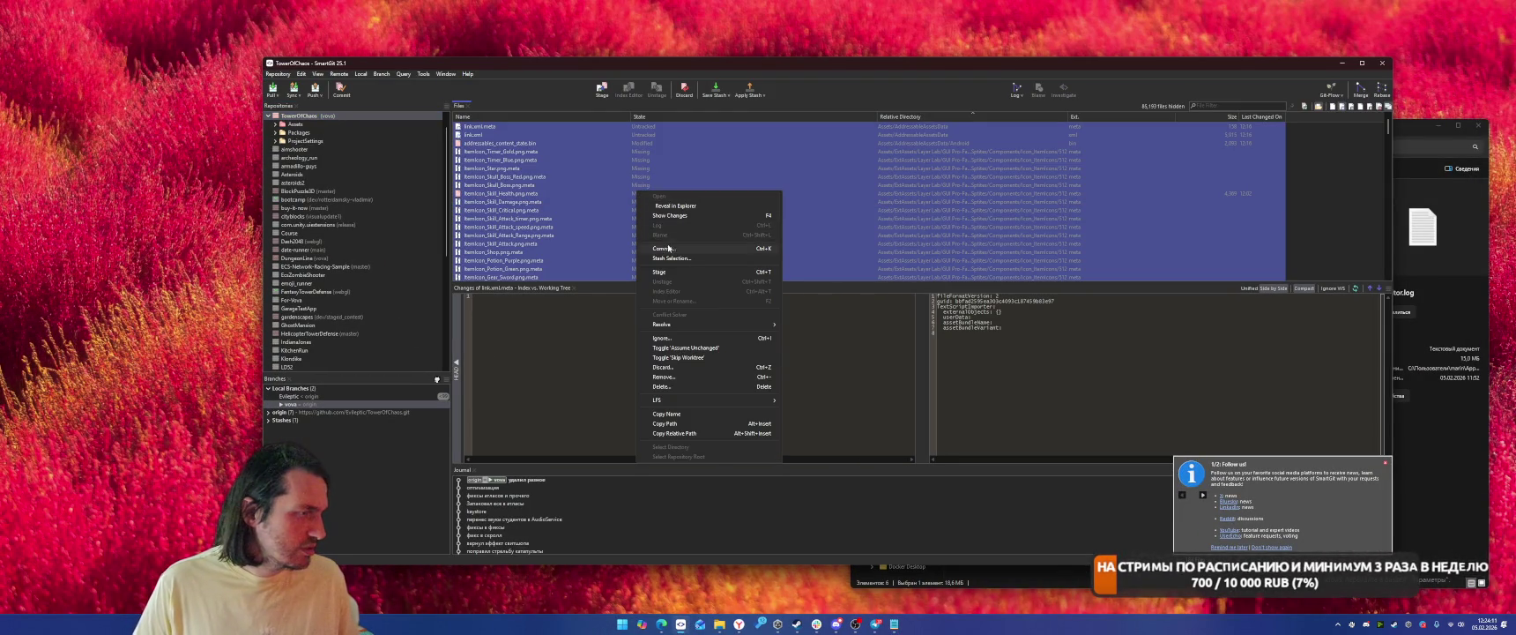
click(665, 248)
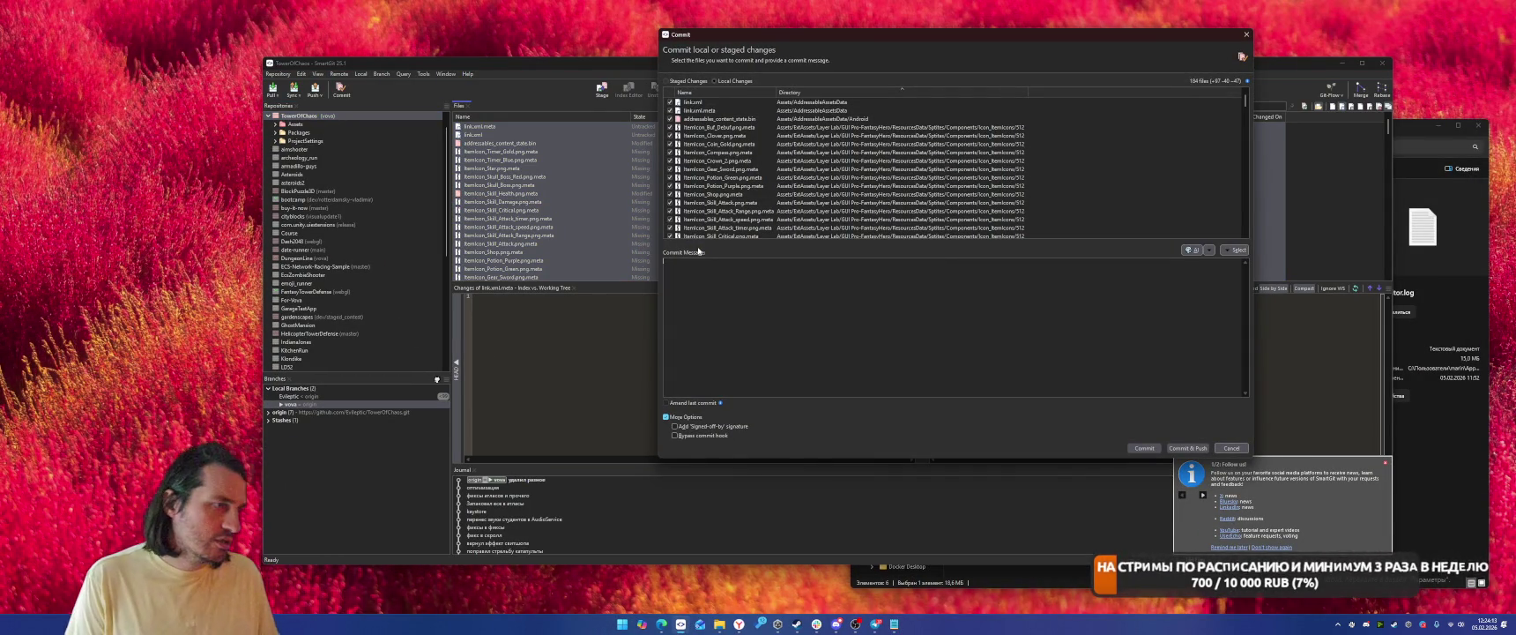
click(1143, 448)
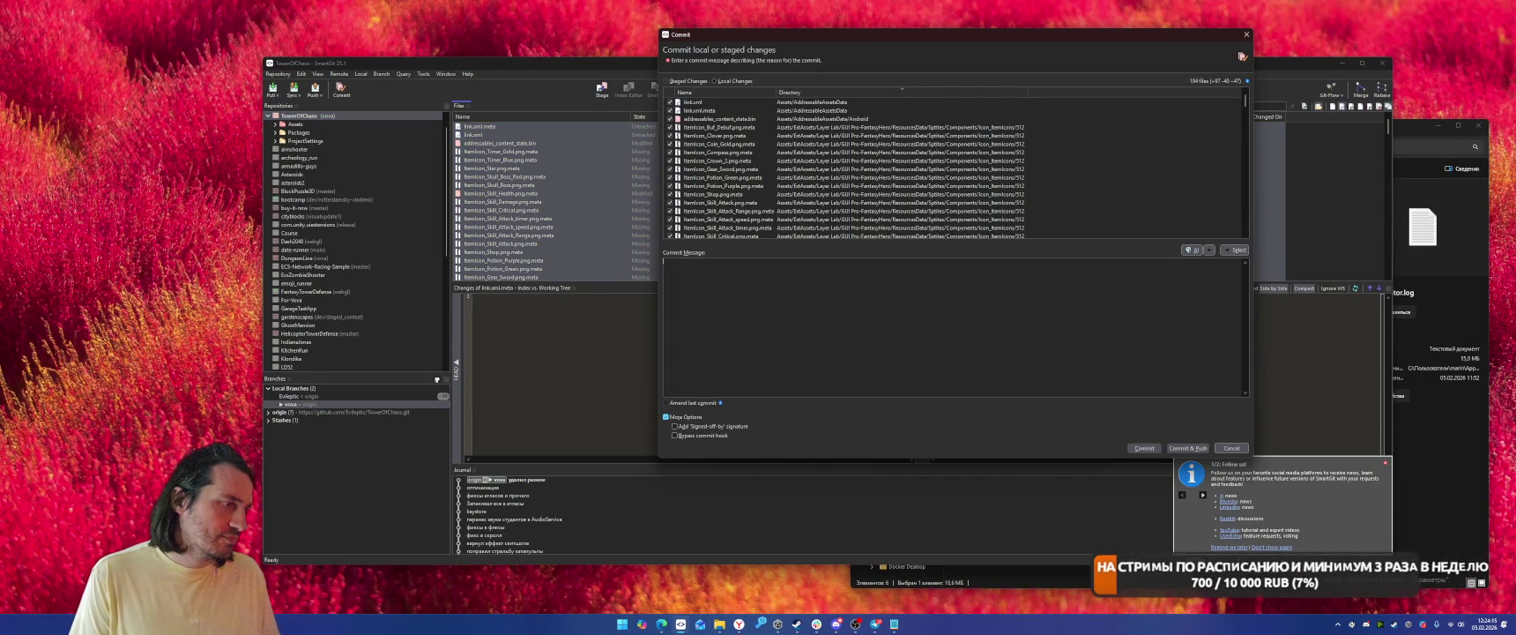
text(закалье продолжается)
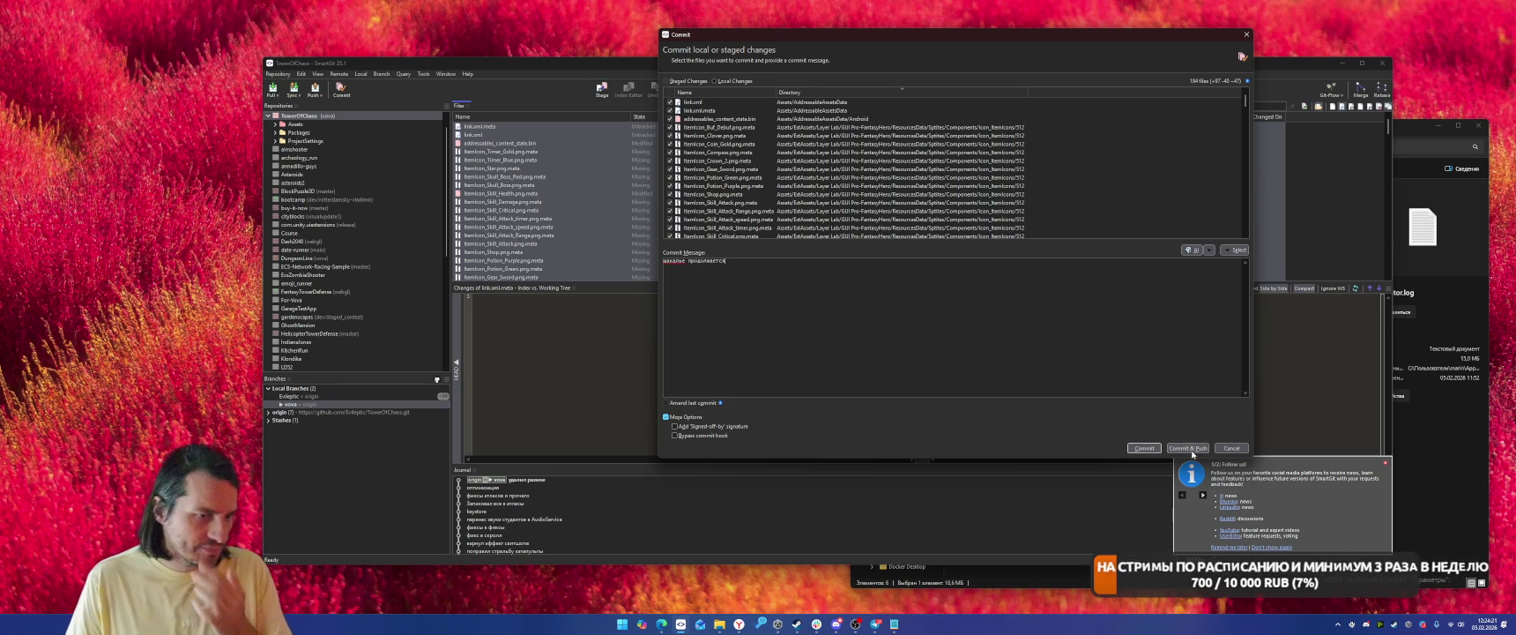
click(1187, 448)
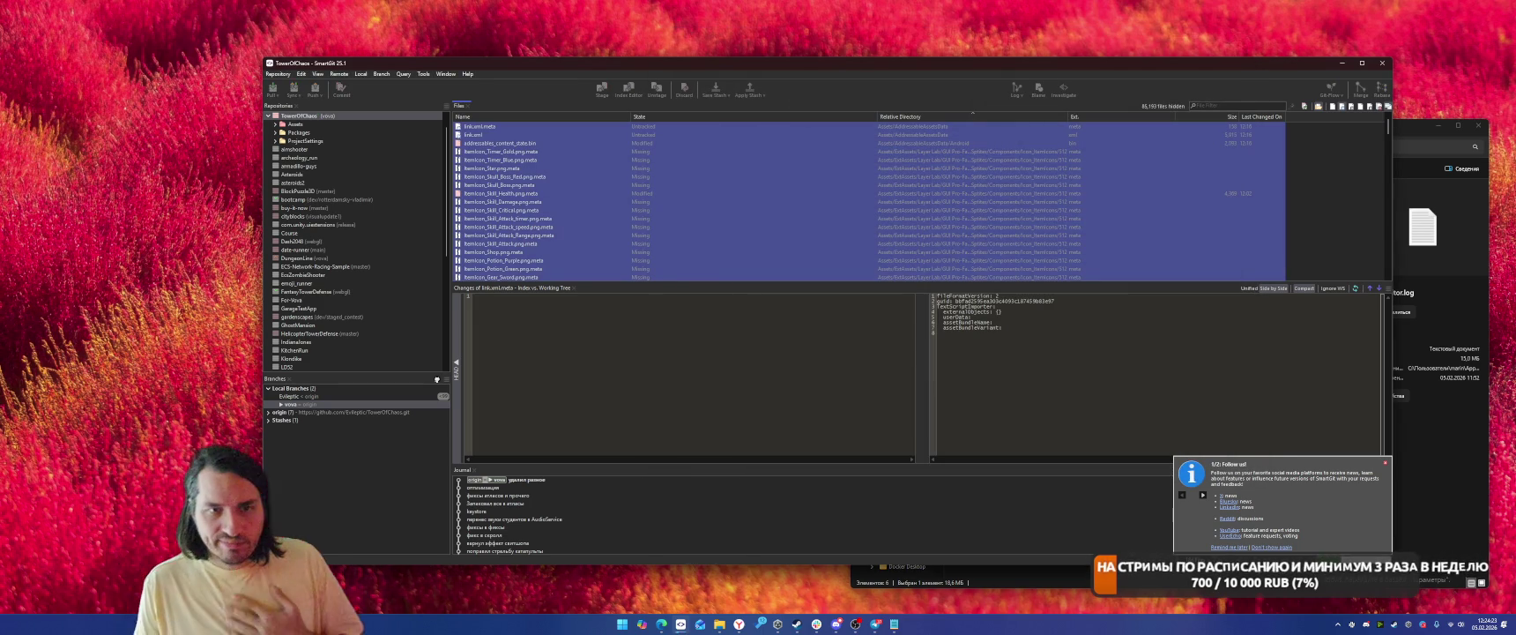